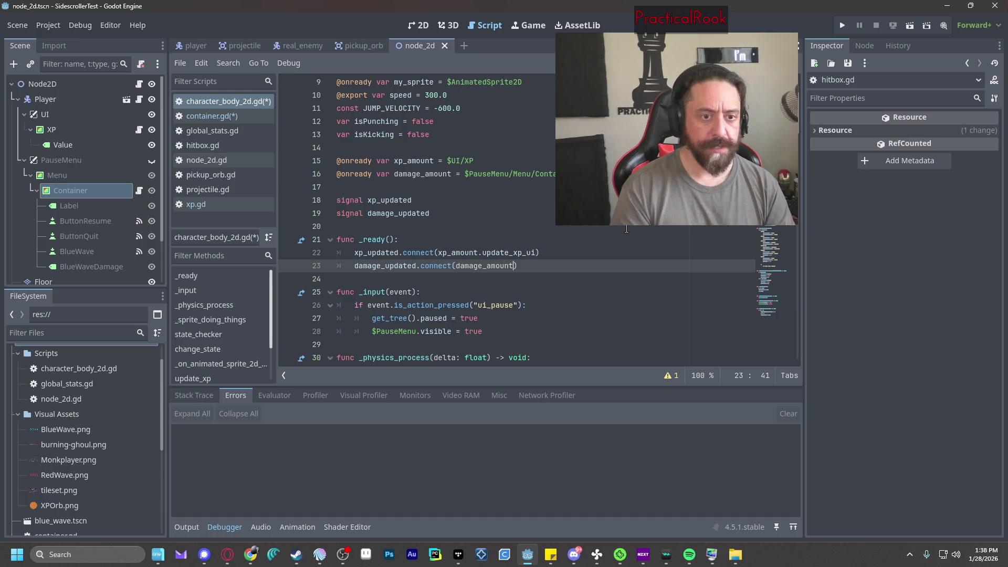
# Finish line 23 as damage_updated.connect(damage_amount.update_damage_display), checking the function name in container.gd.
pyautogui.write('.')
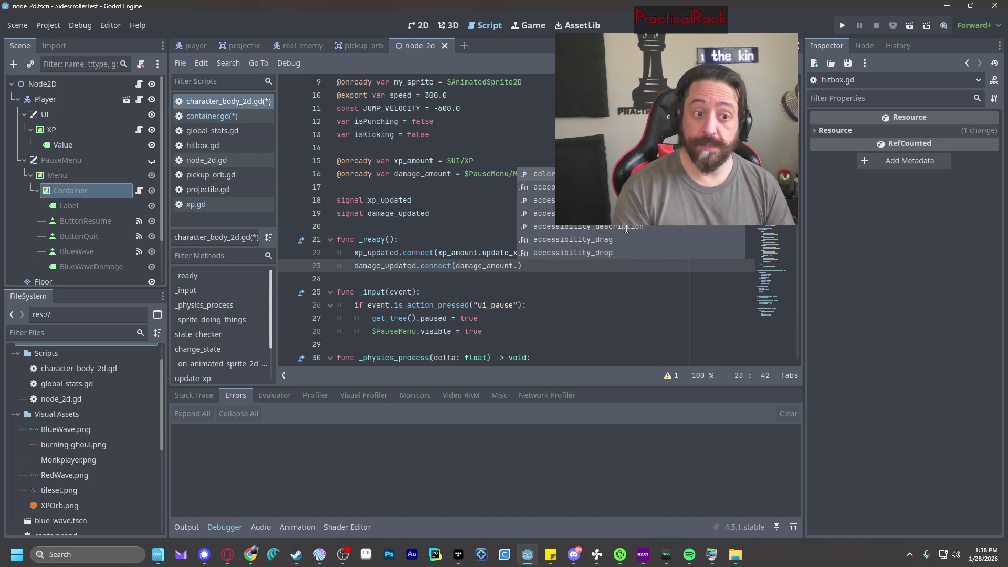
pyautogui.click(229, 116)
pyautogui.click(229, 103)
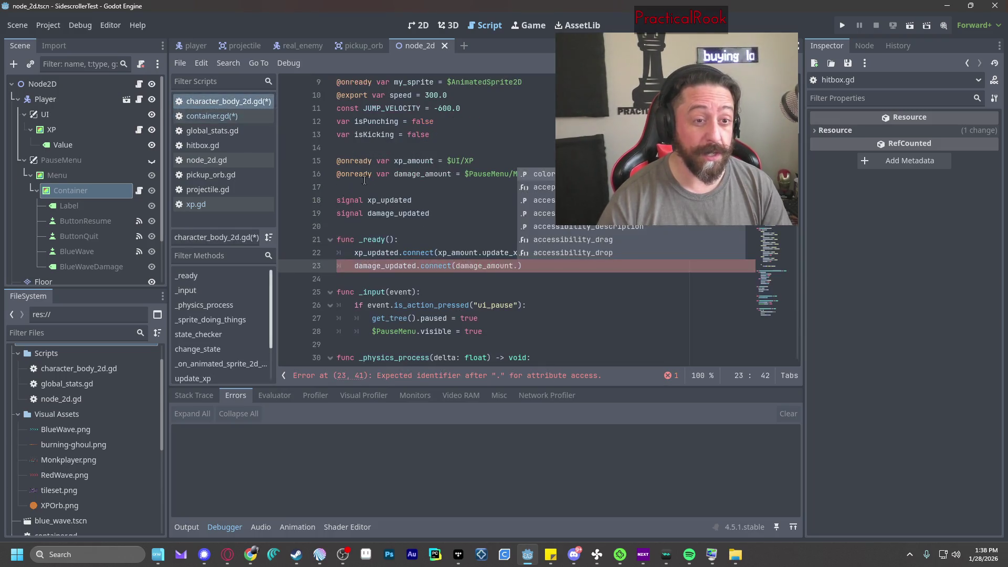
pyautogui.write('update')
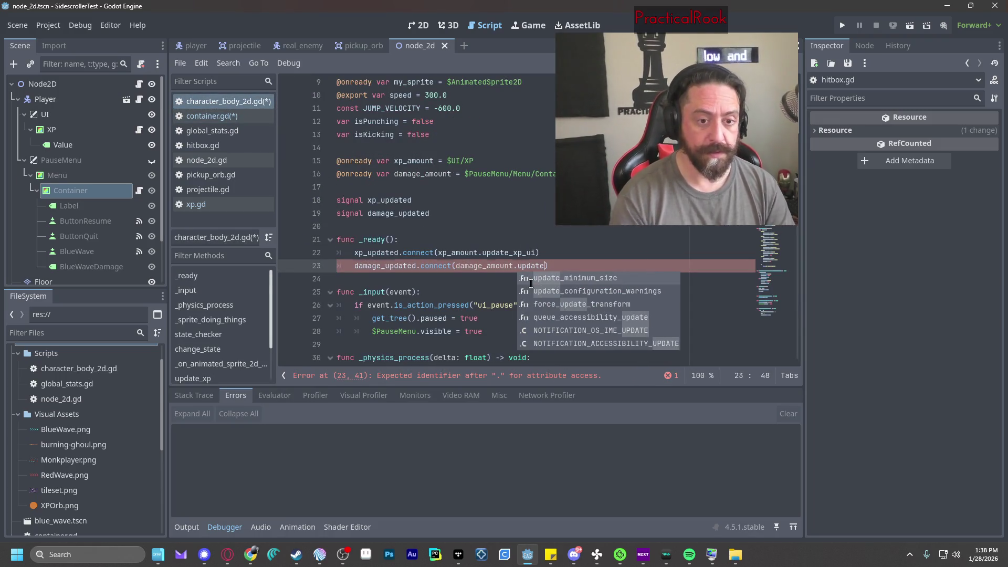
pyautogui.write('_damage')
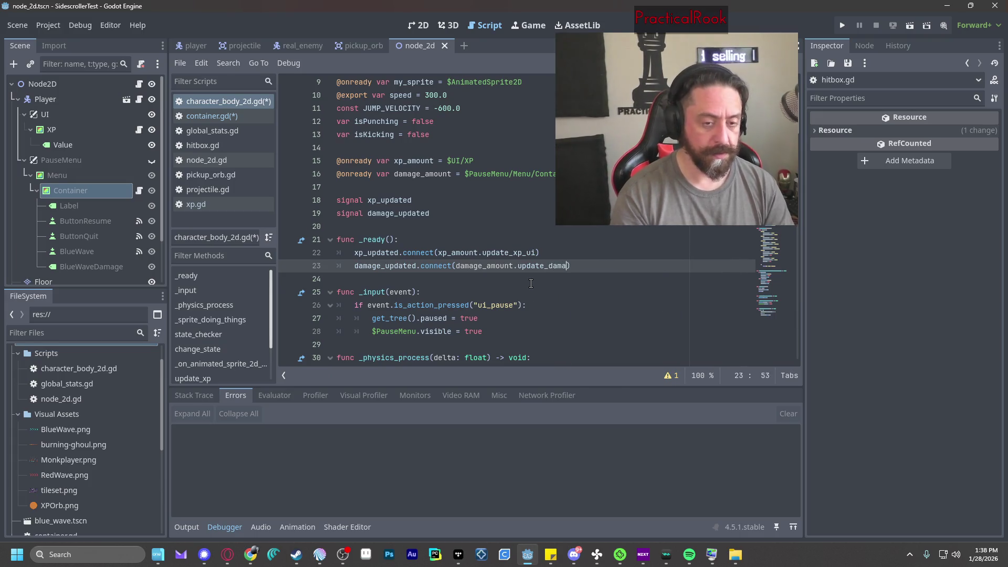
pyautogui.write('_display')
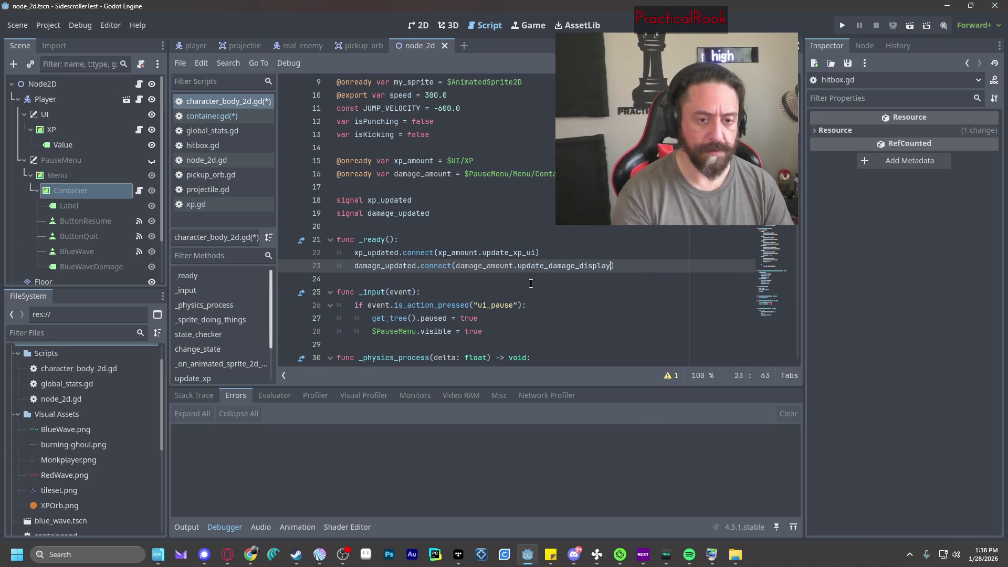
pyautogui.click(430, 173)
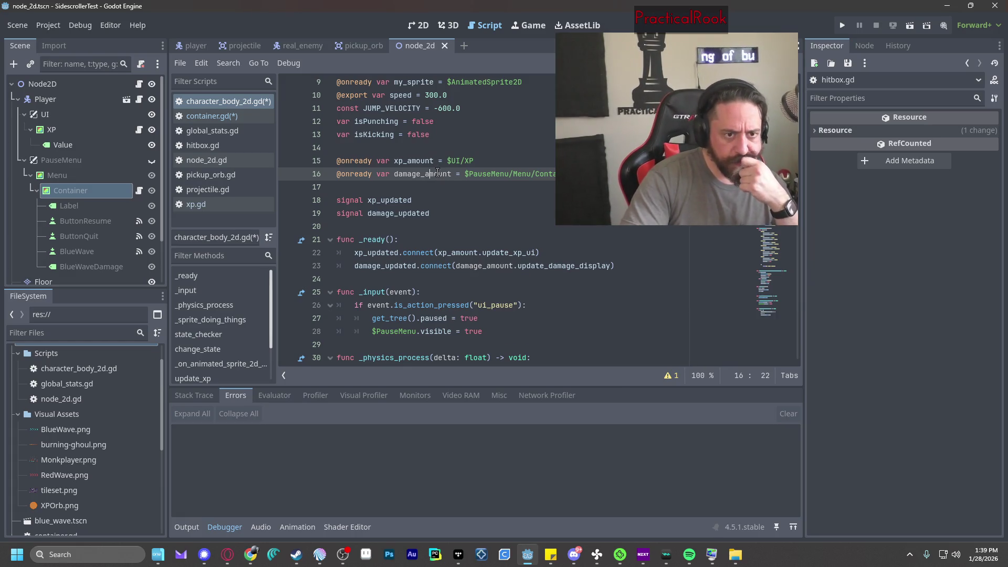
# Add damage_updated.emit() below xp_updated.emit(XP) in the Blue Wave handler.
pyautogui.scroll(-4, 510, 257)
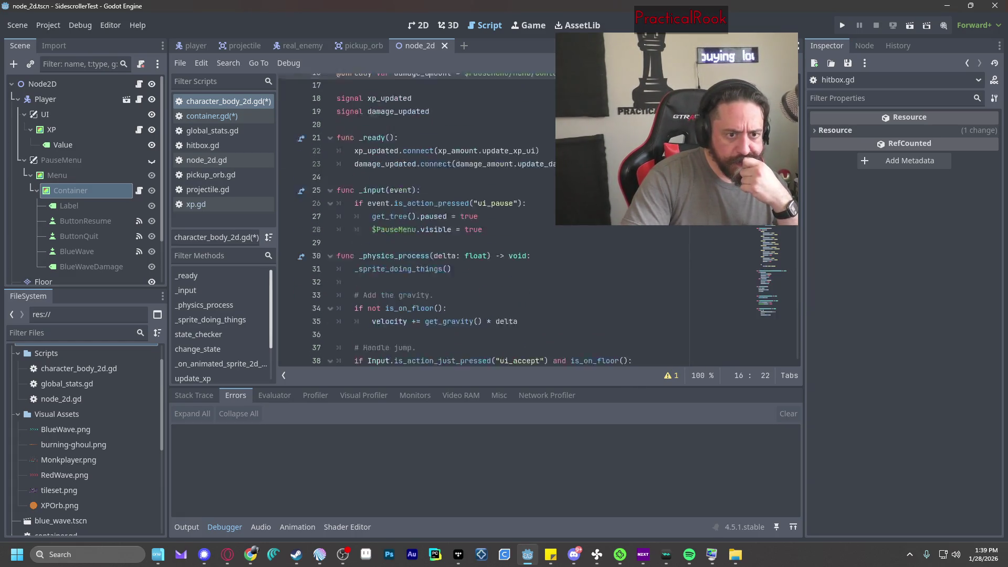
pyautogui.scroll(5, 799, 146)
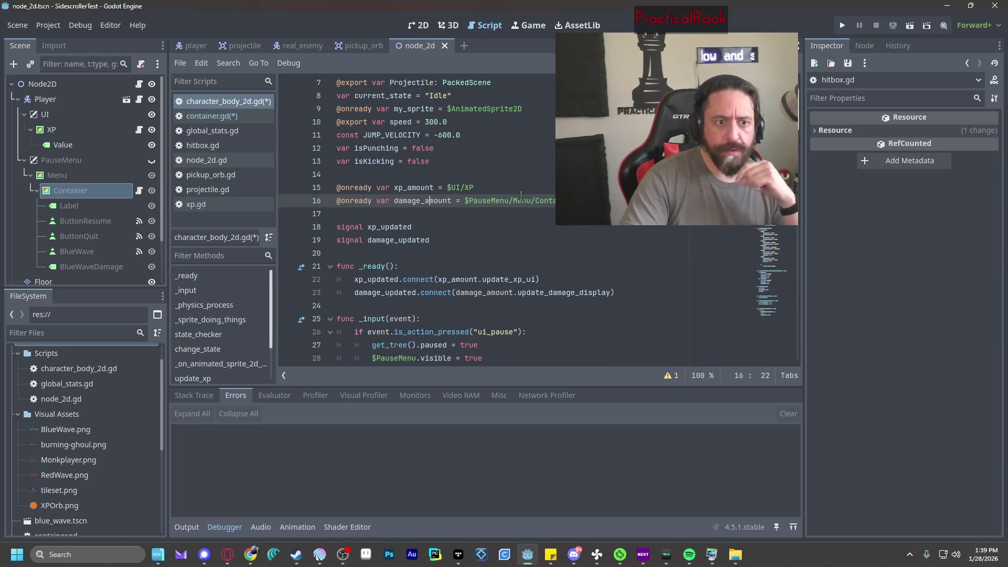
pyautogui.scroll(-15, 793, 226)
pyautogui.moveTo(793, 226); pyautogui.dragTo(783, 369)
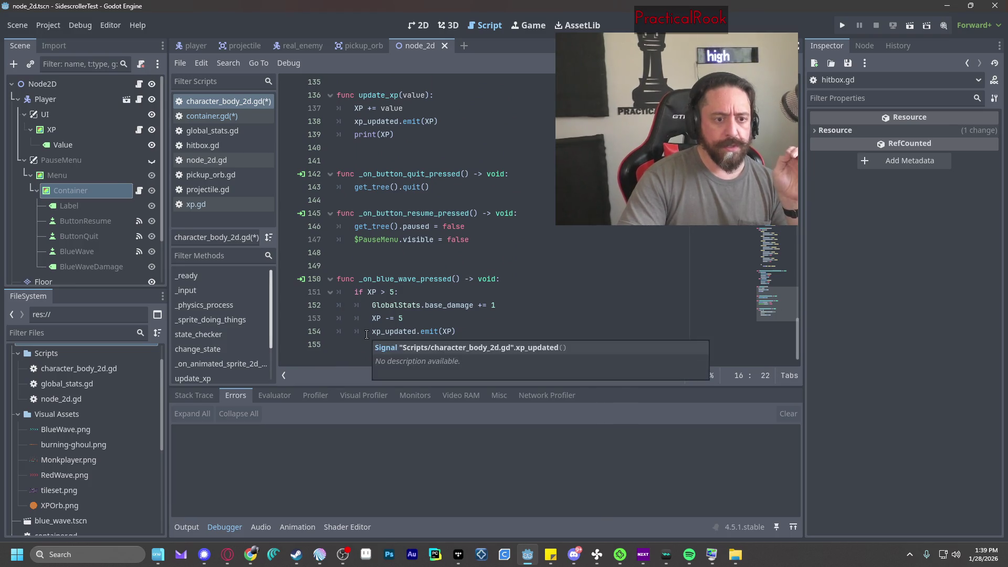
pyautogui.click(515, 337)
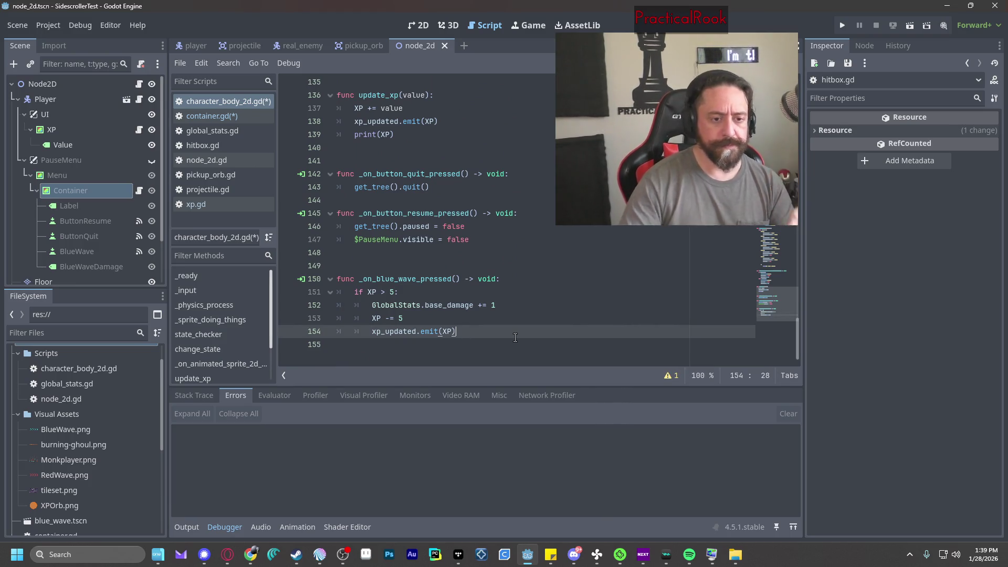
pyautogui.press('Return')
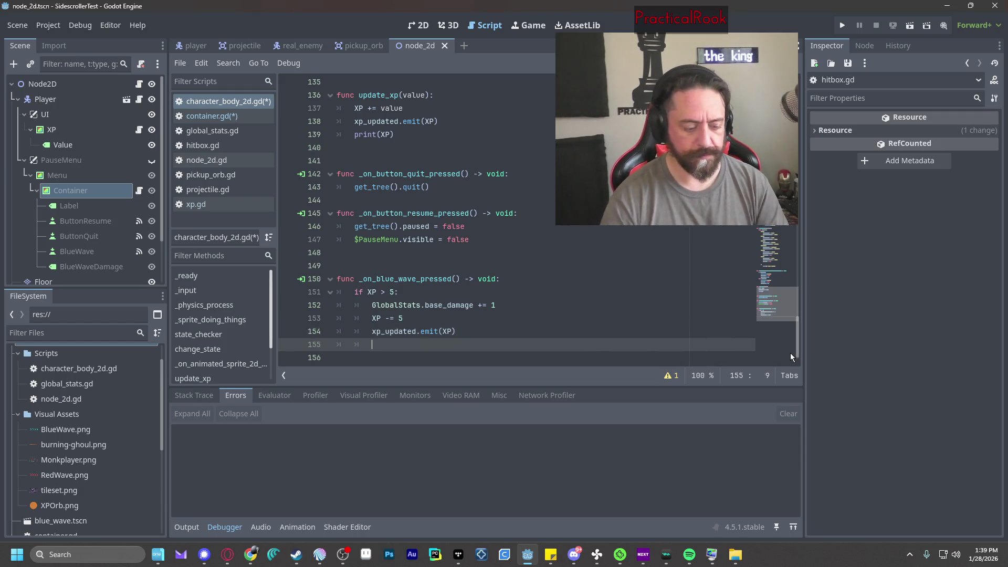
pyautogui.write('damage')
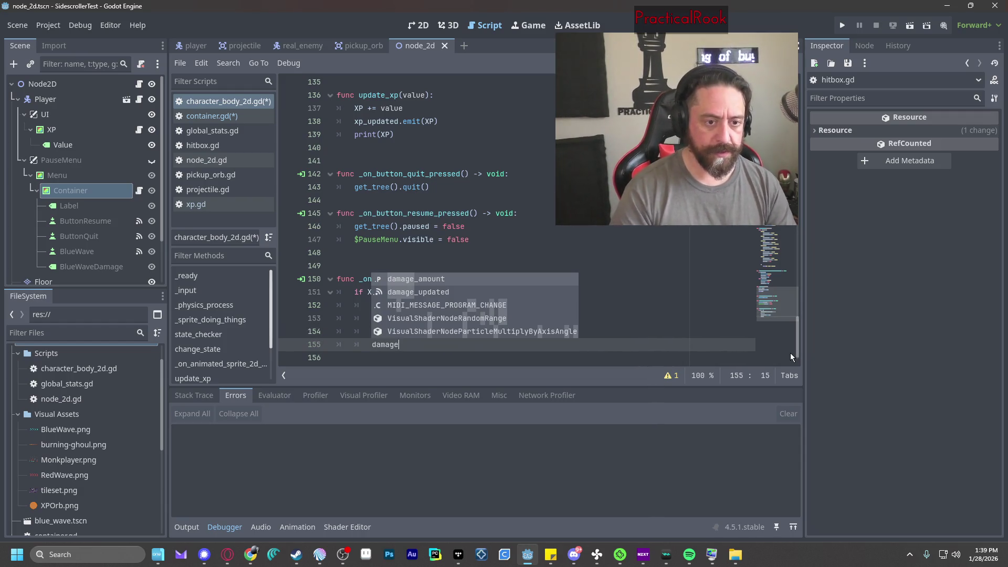
pyautogui.write('_updated.emit')
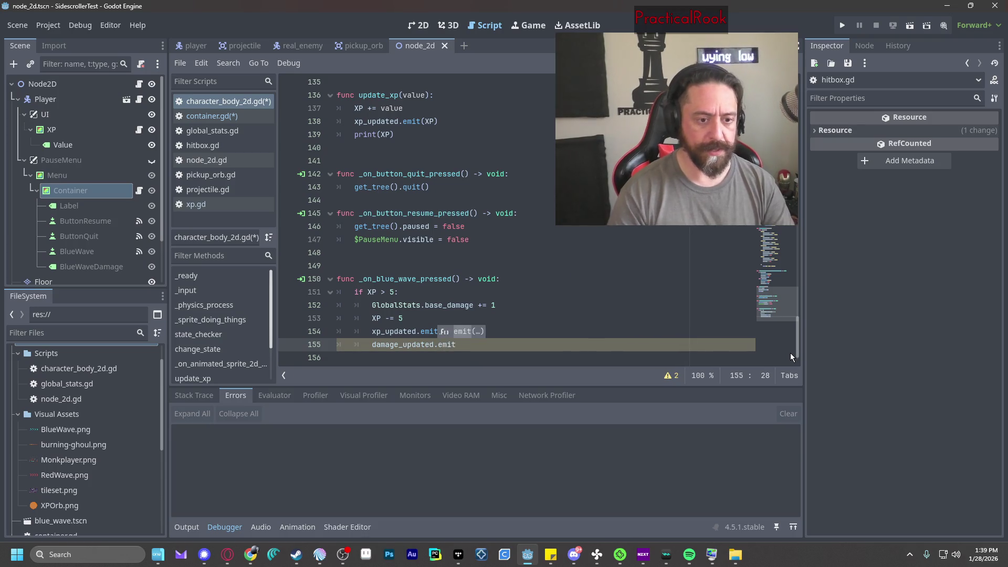
pyautogui.write('()')
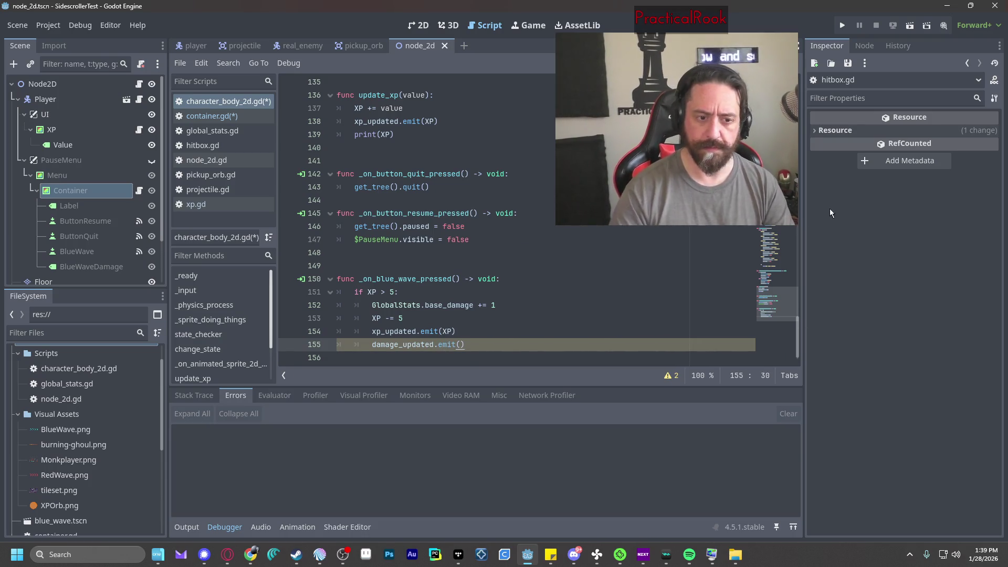
# Launch the game to test the damage display.
pyautogui.press('Up')
pyautogui.press('Up')
pyautogui.press('Up')
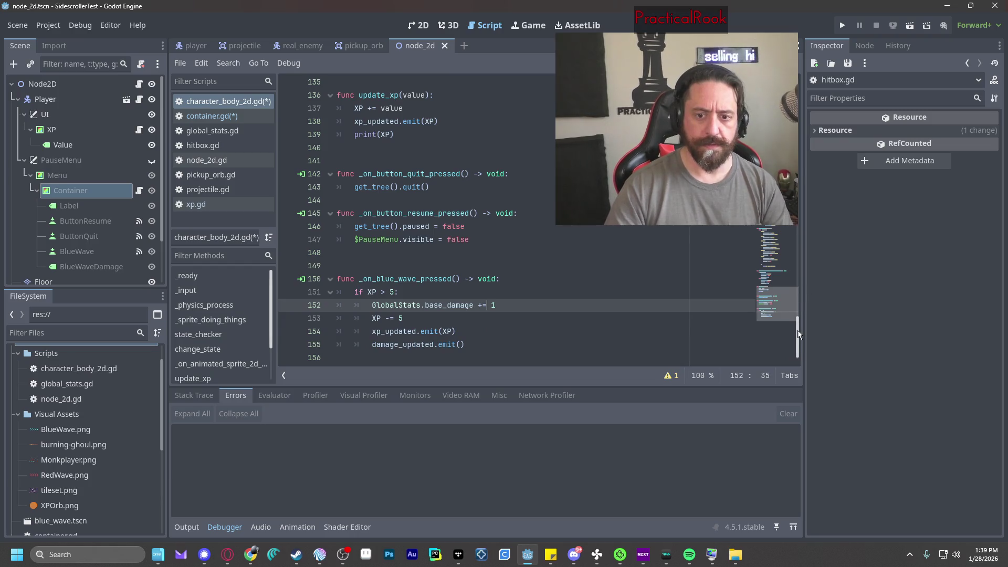
pyautogui.moveTo(799, 334)
pyautogui.mouseDown()
pyautogui.moveTo(806, 143)
pyautogui.moveTo(817, 116)
pyautogui.mouseUp()
pyautogui.click(843, 26)
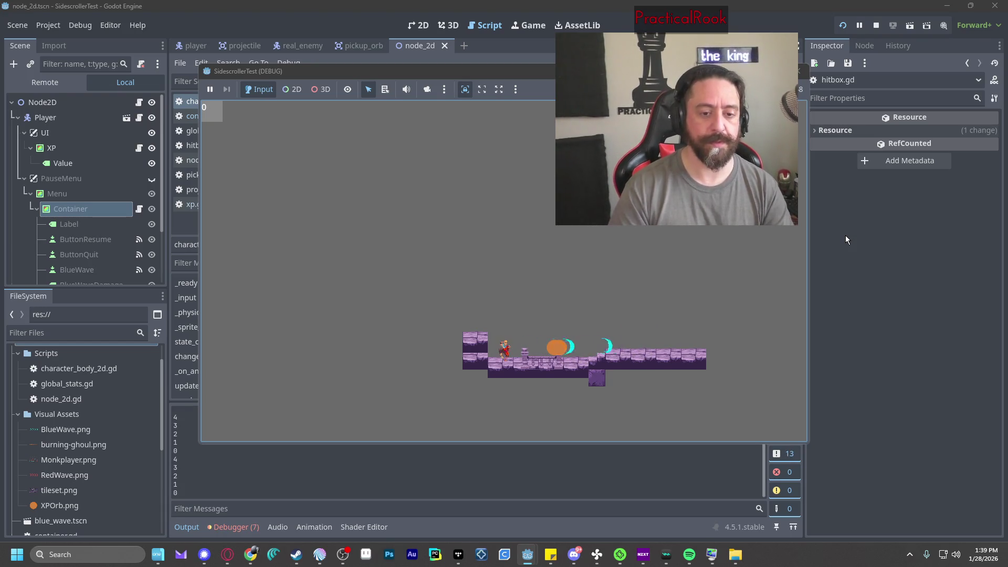
# Collect two orbs, check the pause menu's Blue Wave damage counter, and quit the game.
pyautogui.press('Right')
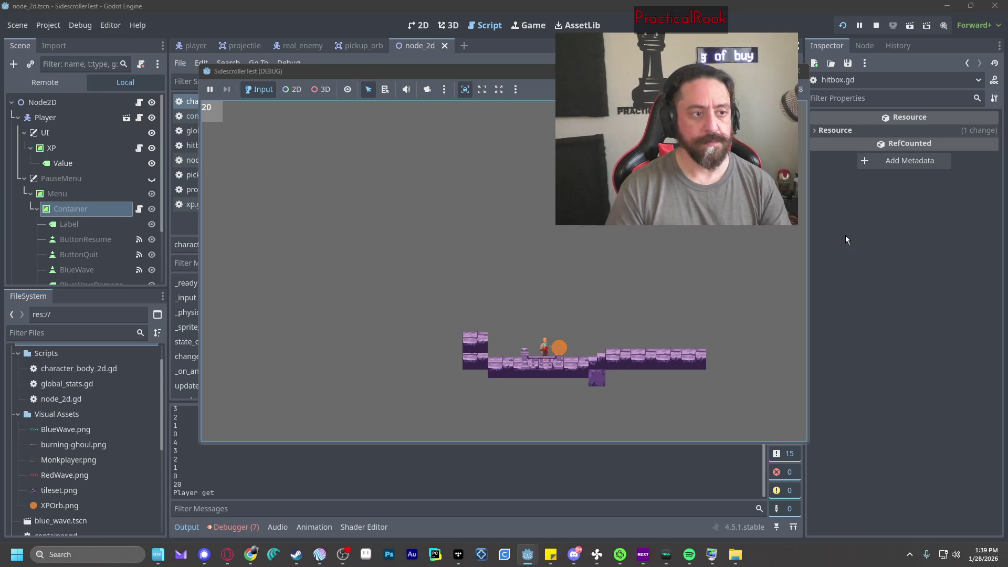
pyautogui.press('Right')
pyautogui.press('Escape')
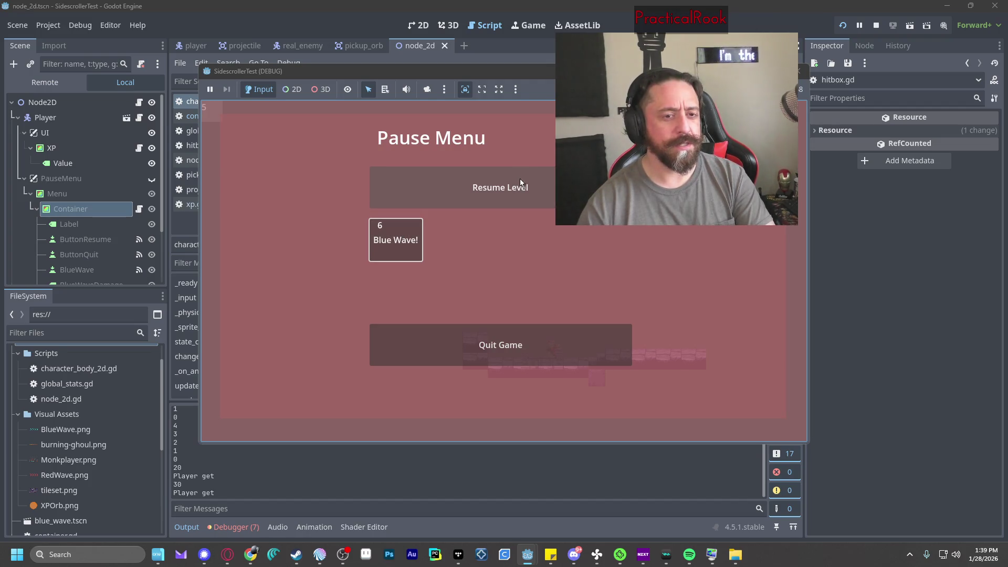
pyautogui.click(560, 333)
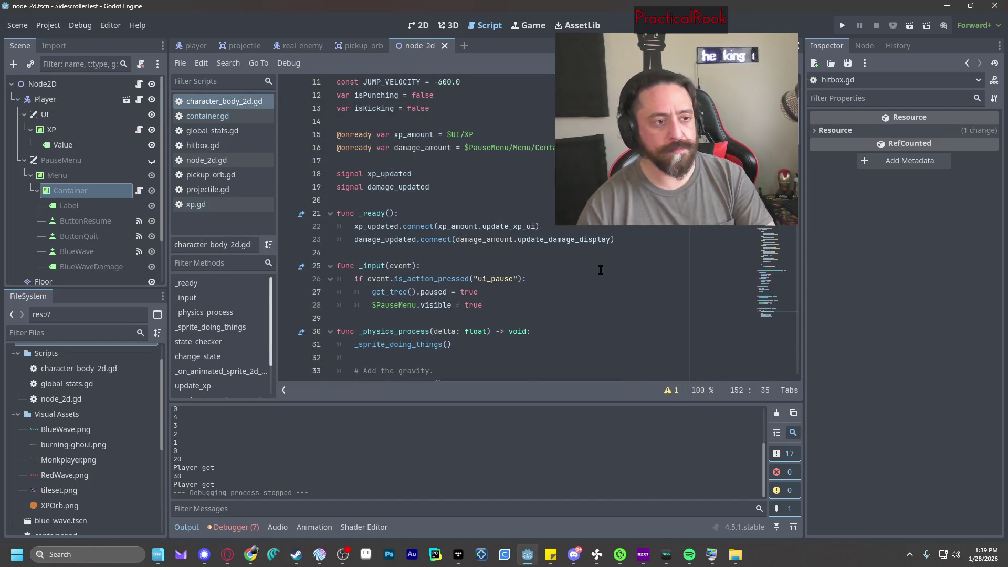
# Change the starting XP from 10 to 0 in the player script.
pyautogui.scroll(4, 600, 270)
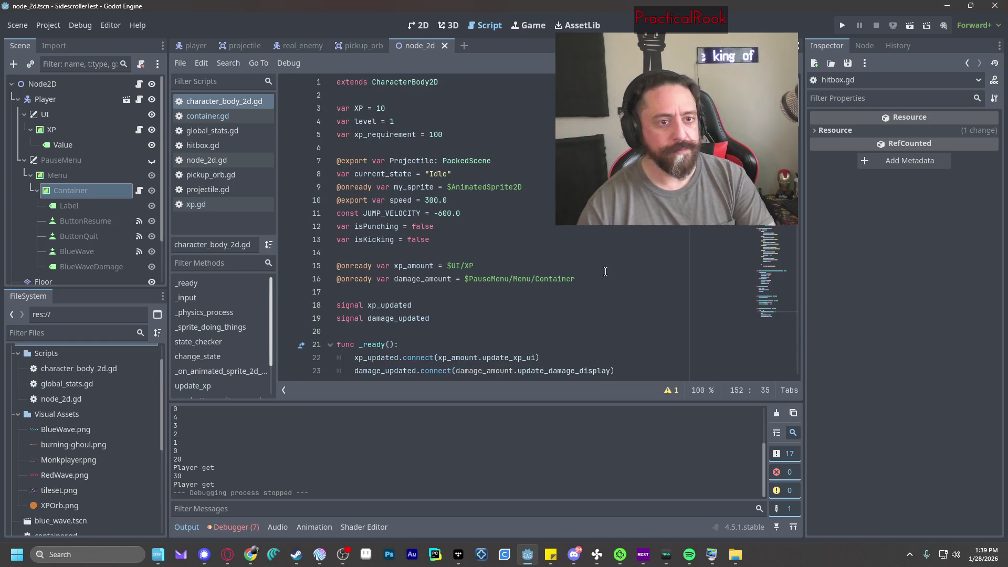
pyautogui.click(392, 109)
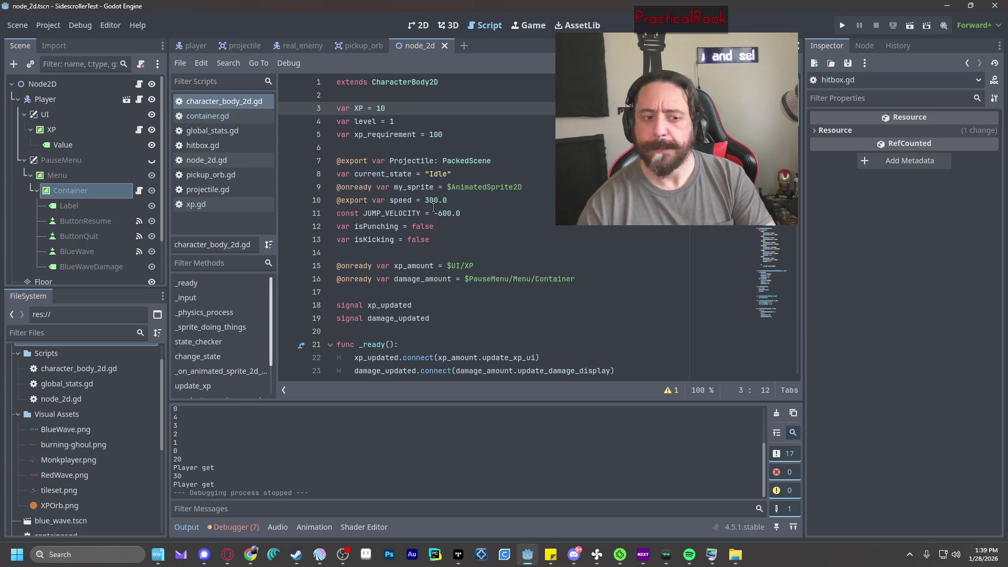
pyautogui.press('BackSpace')
pyautogui.press('BackSpace')
pyautogui.write('0')
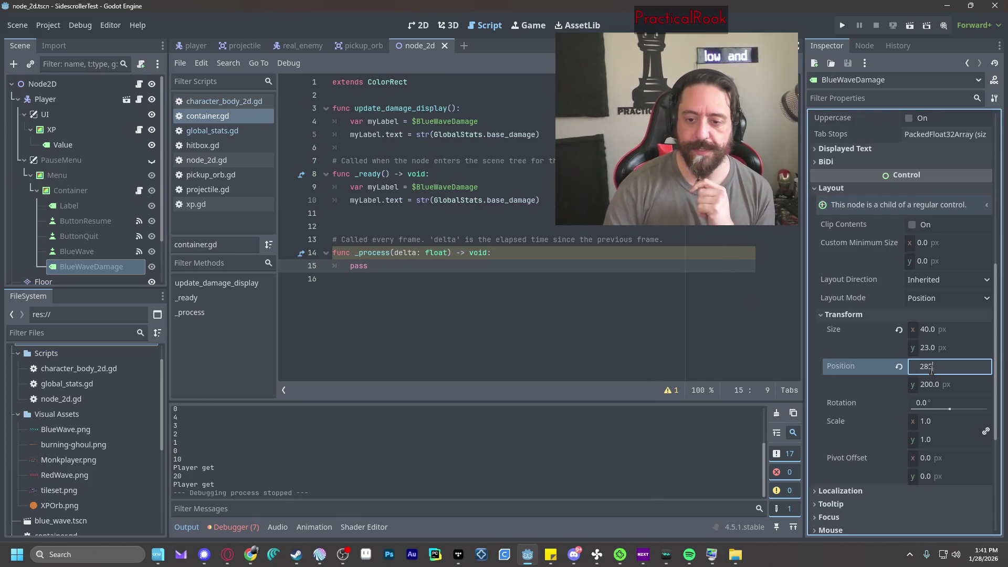
# Set BlueWaveDamage's position to 285, 200, matching the BlueWave button.
pyautogui.click(974, 388)
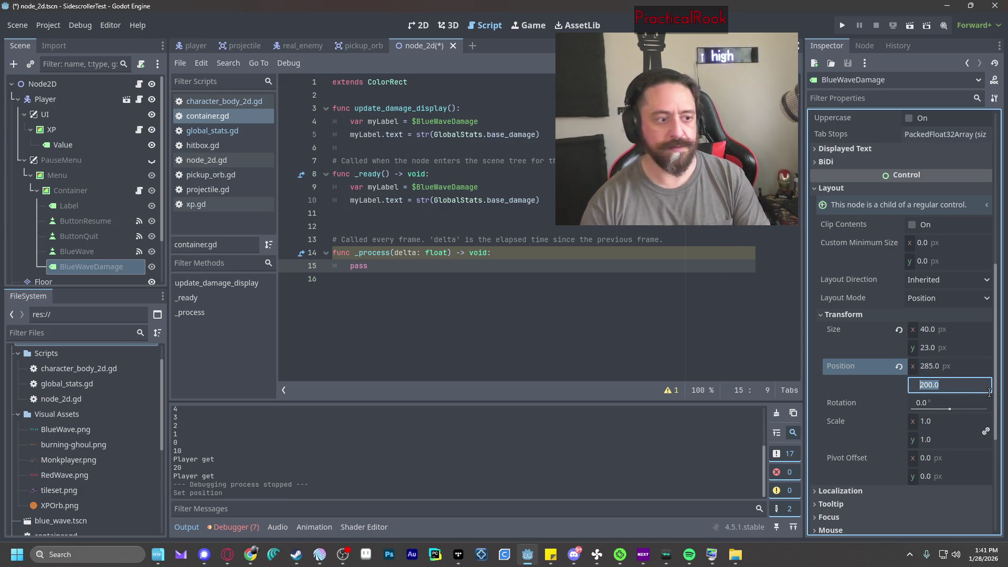
pyautogui.write('80')
pyautogui.press('Tab')
pyautogui.click(77, 252)
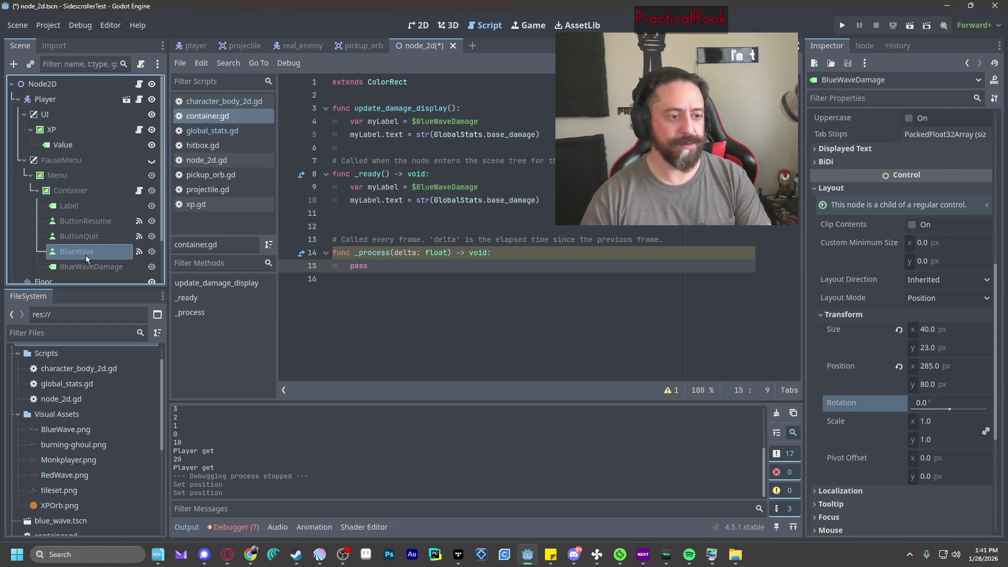
pyautogui.scroll(-5, 893, 368)
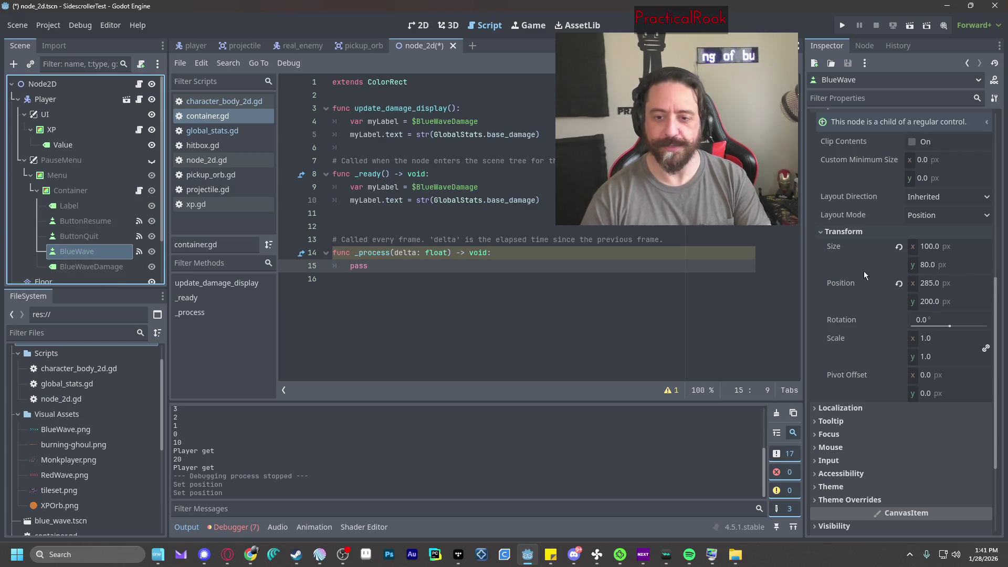
pyautogui.click(91, 266)
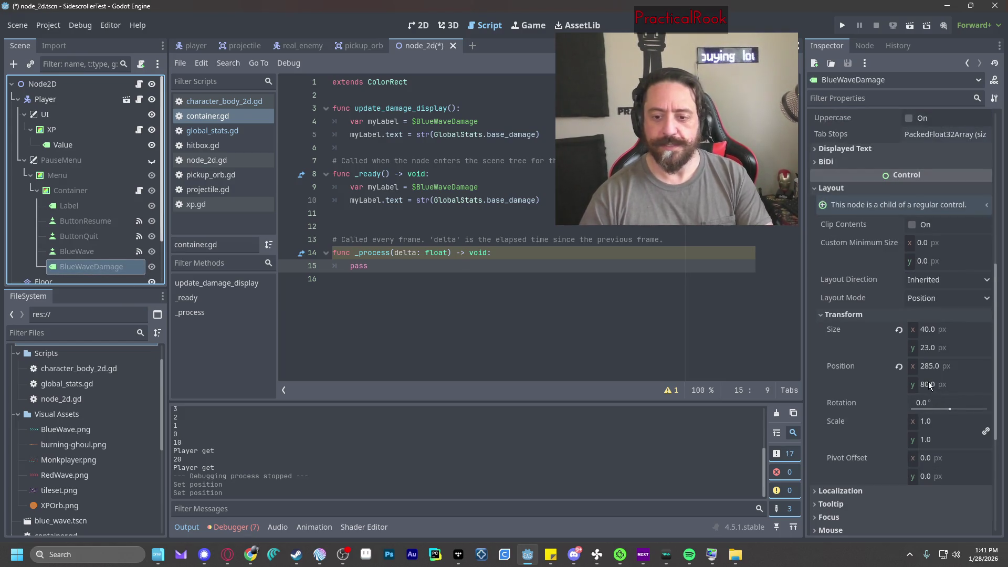
pyautogui.click(929, 385)
pyautogui.write('80')
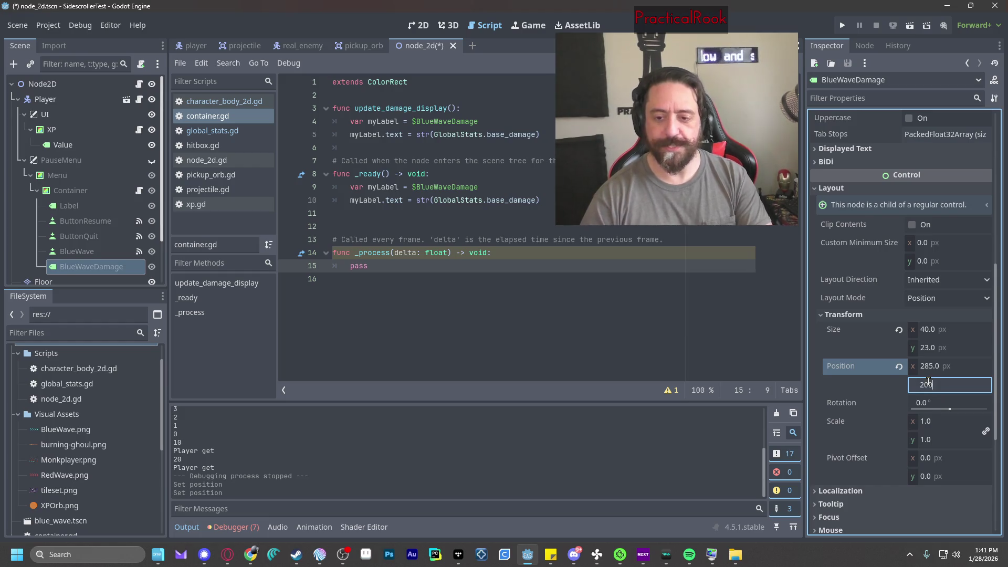
pyautogui.press('Return')
# Compare the BlueWave and BlueWaveDamage positions, then run the game.
pyautogui.click(77, 251)
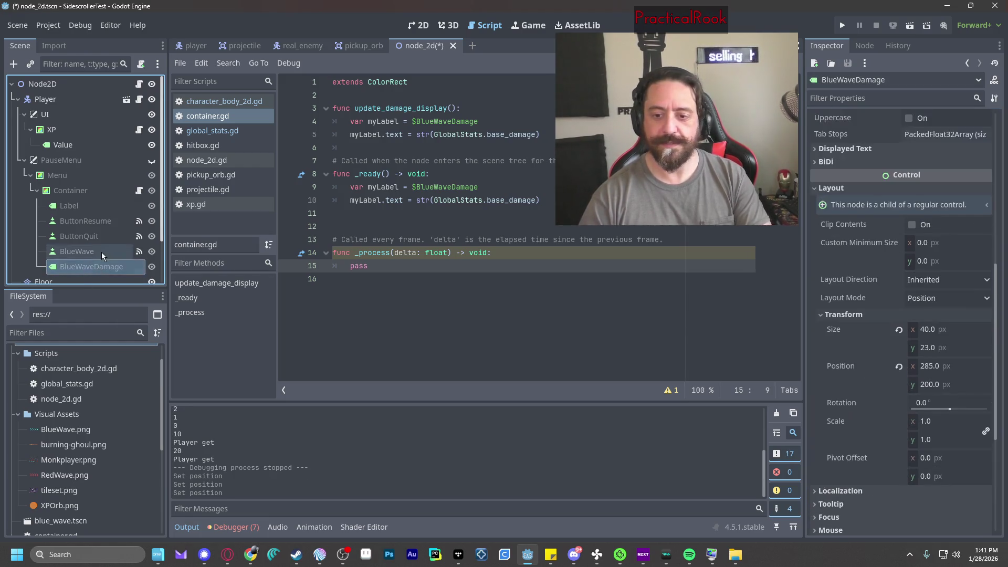
pyautogui.scroll(2, 885, 358)
pyautogui.click(89, 266)
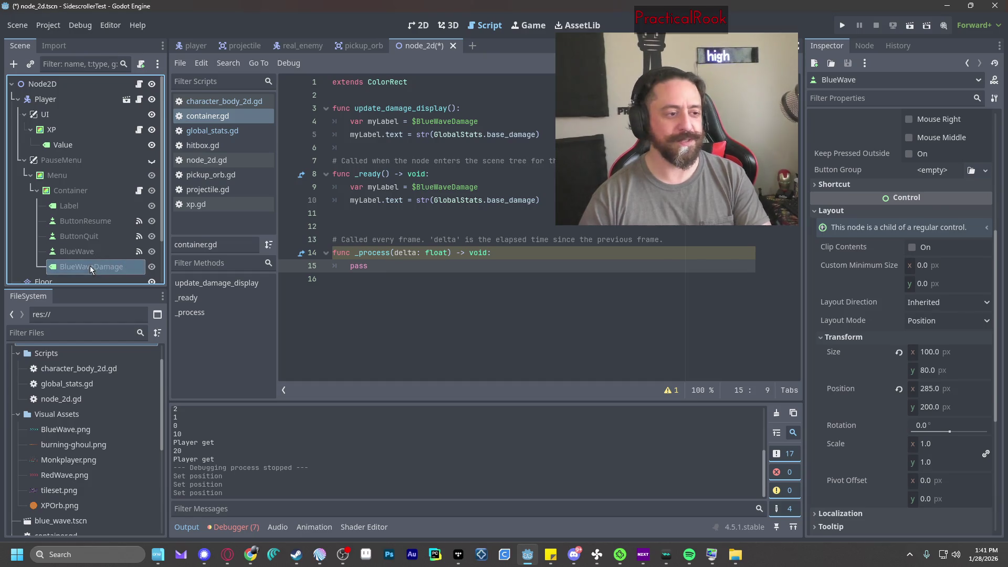
pyautogui.click(87, 246)
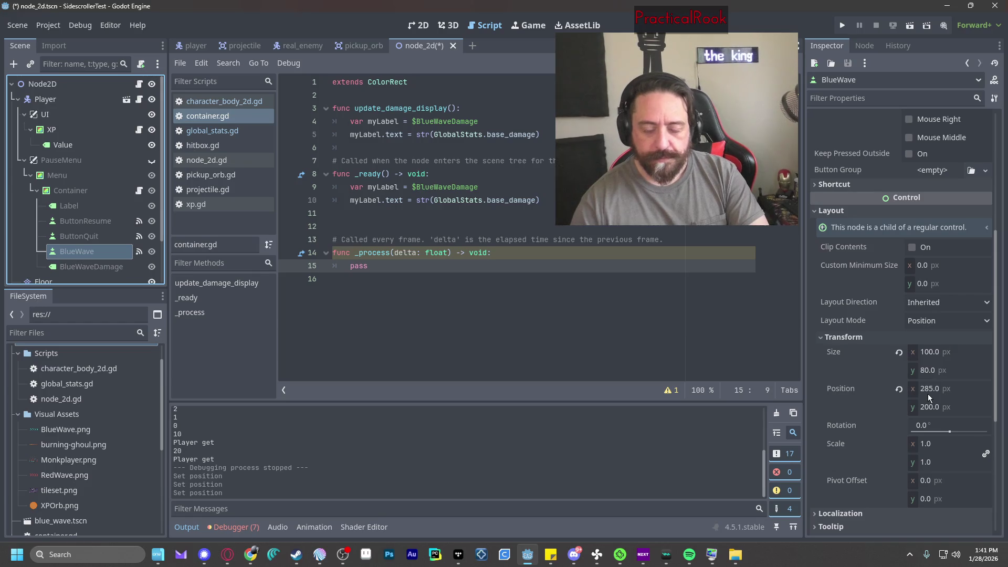
pyautogui.click(840, 27)
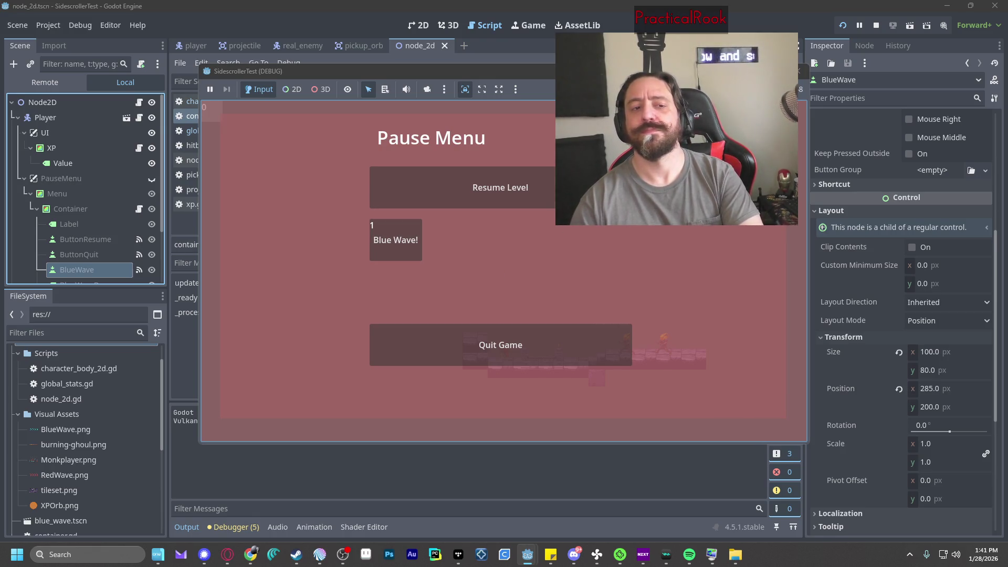
pyautogui.click(802, 70)
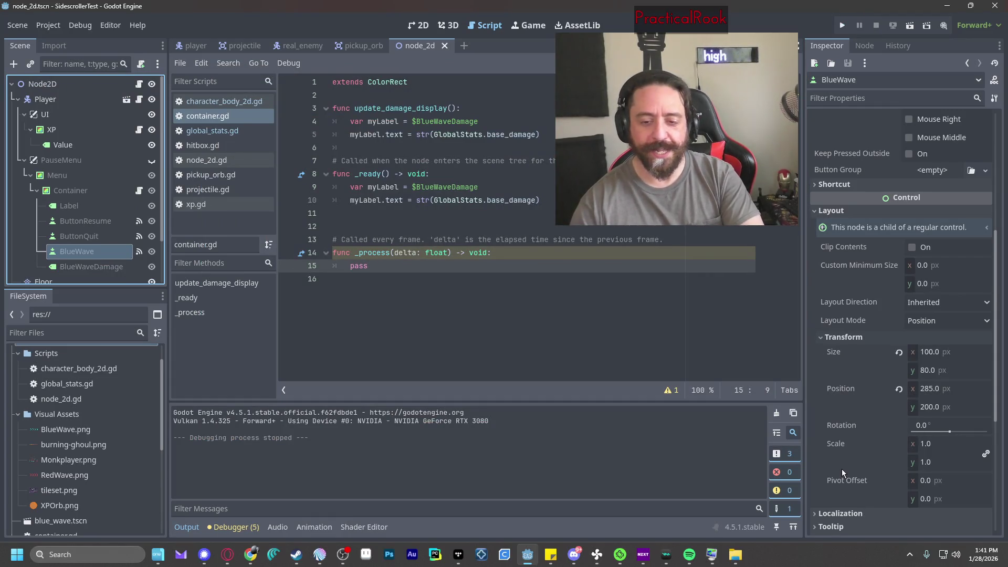
pyautogui.click(933, 389)
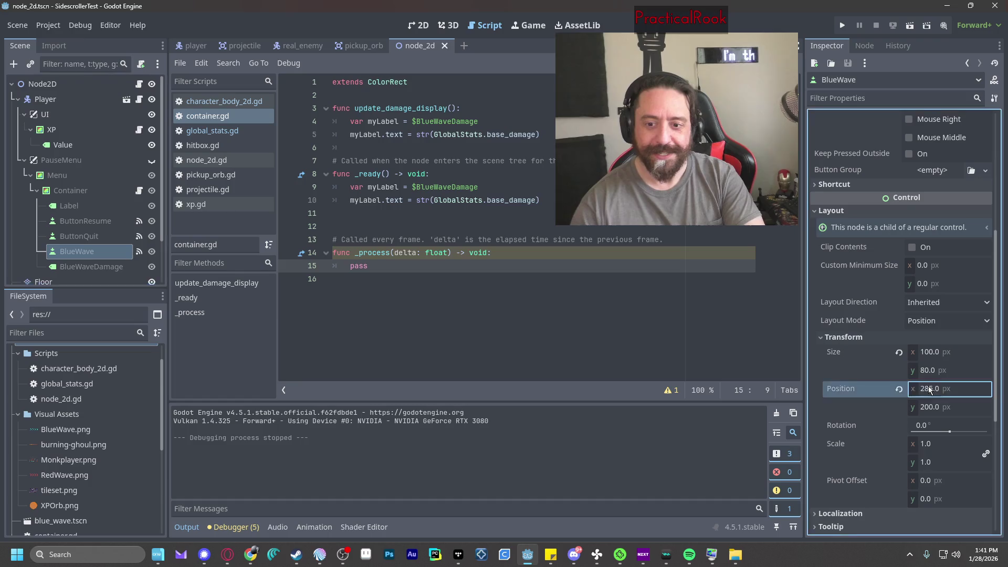
pyautogui.write('500')
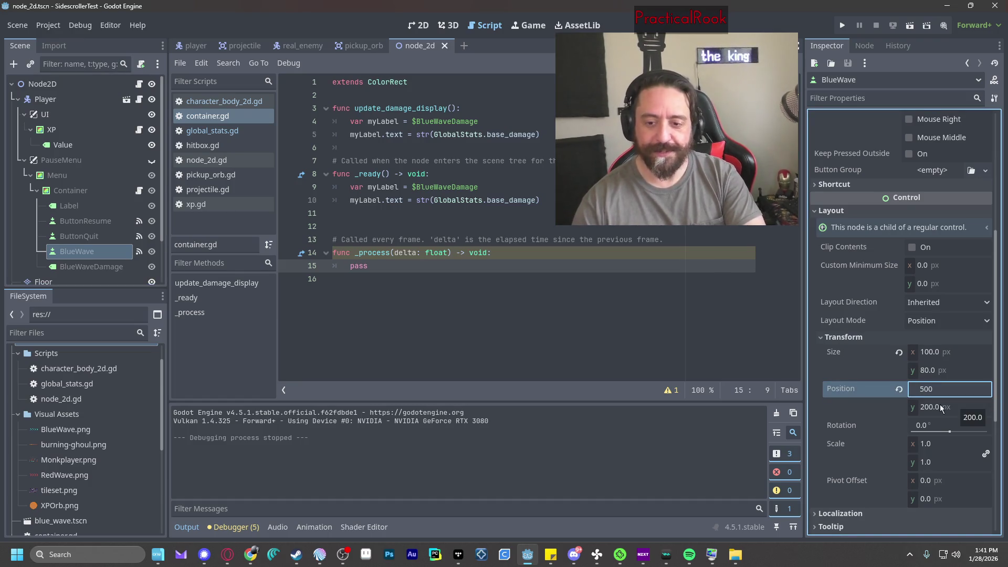
pyautogui.click(932, 407)
pyautogui.write('0')
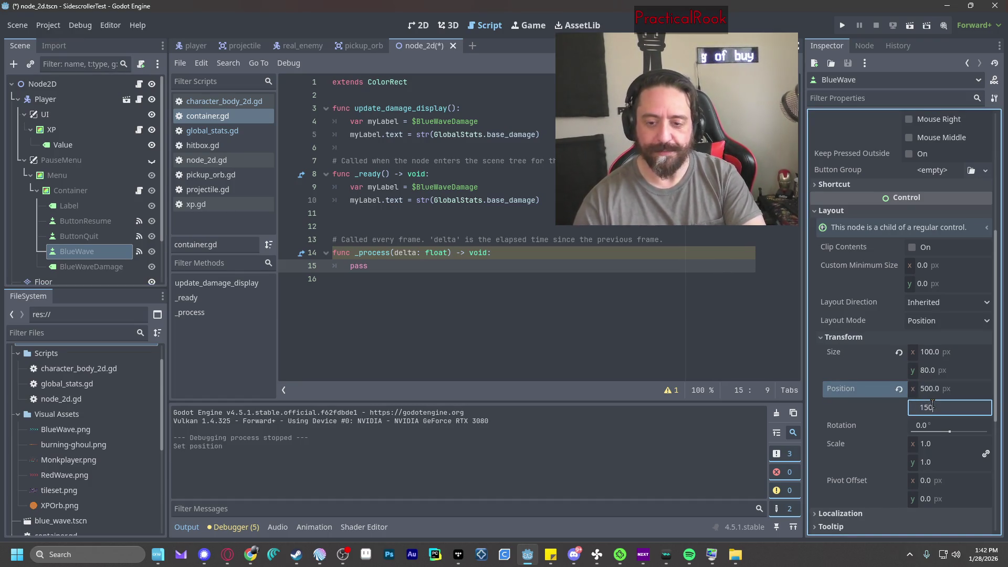
pyautogui.press('Return')
pyautogui.click(837, 27)
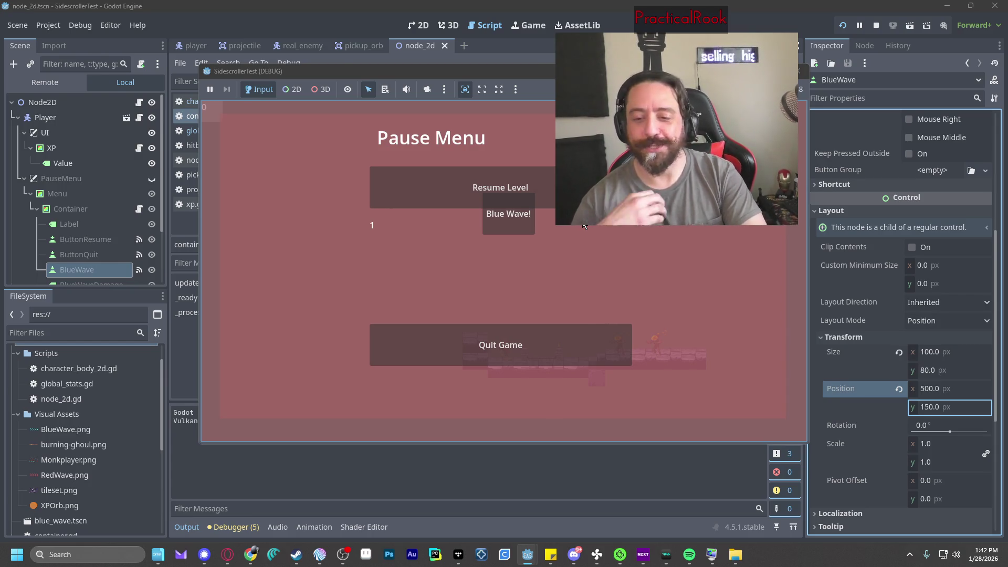
pyautogui.click(799, 70)
pyautogui.hotkey('ctrl', 'z')
pyautogui.hotkey('ctrl', 'z')
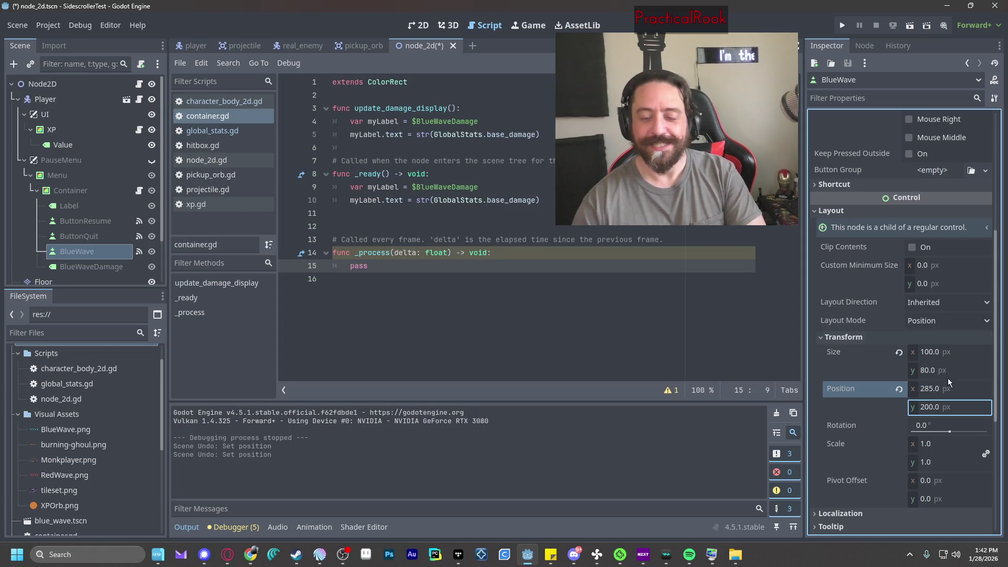
# Move the BlueWaveDamage label to position 350, 180.
pyautogui.click(89, 268)
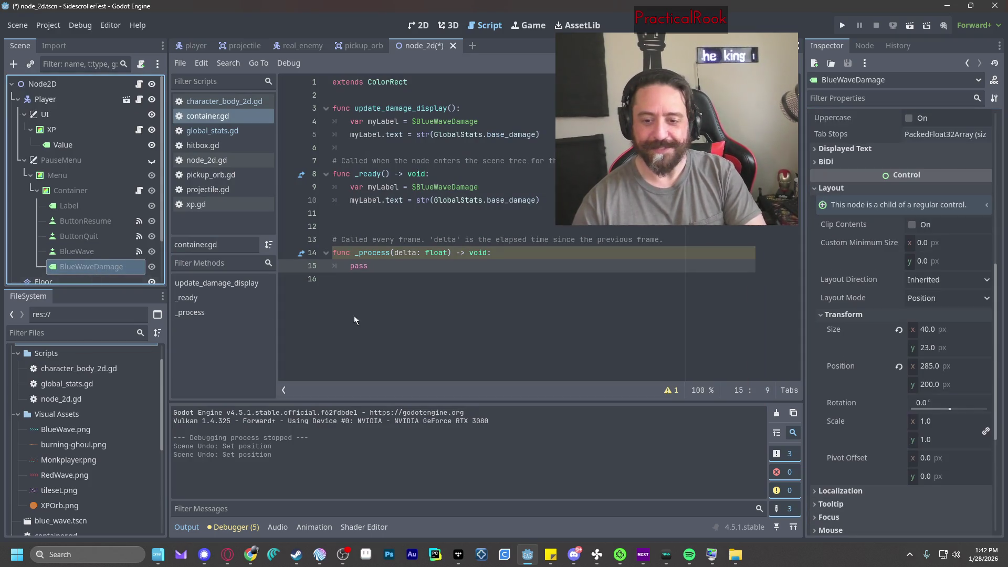
pyautogui.click(933, 369)
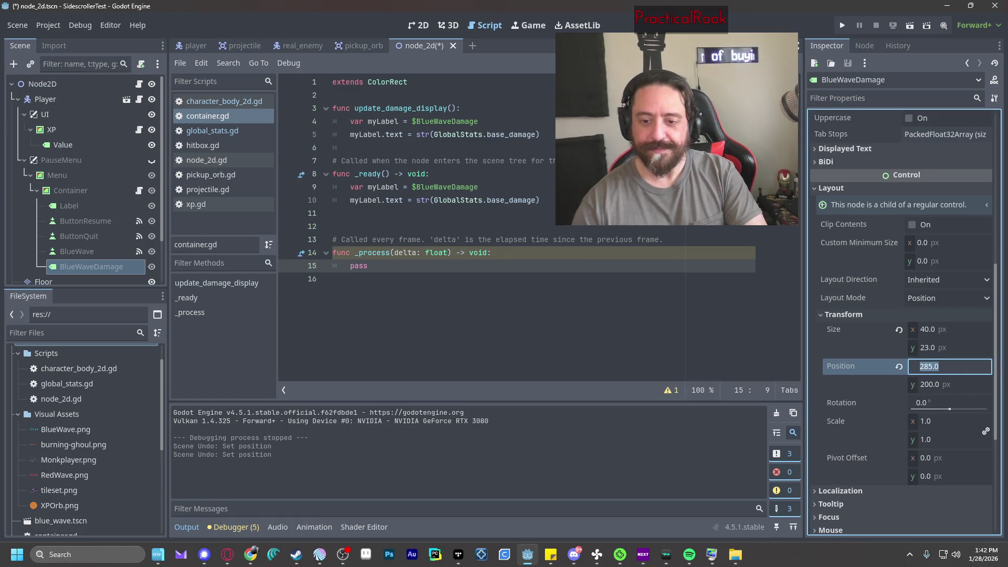
pyautogui.write('350')
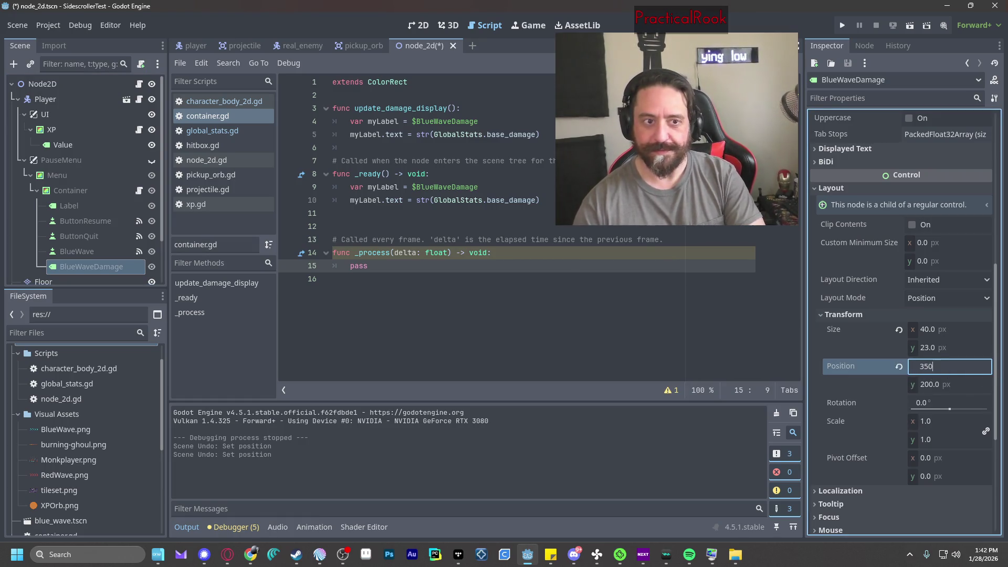
pyautogui.press('Tab')
pyautogui.write('180')
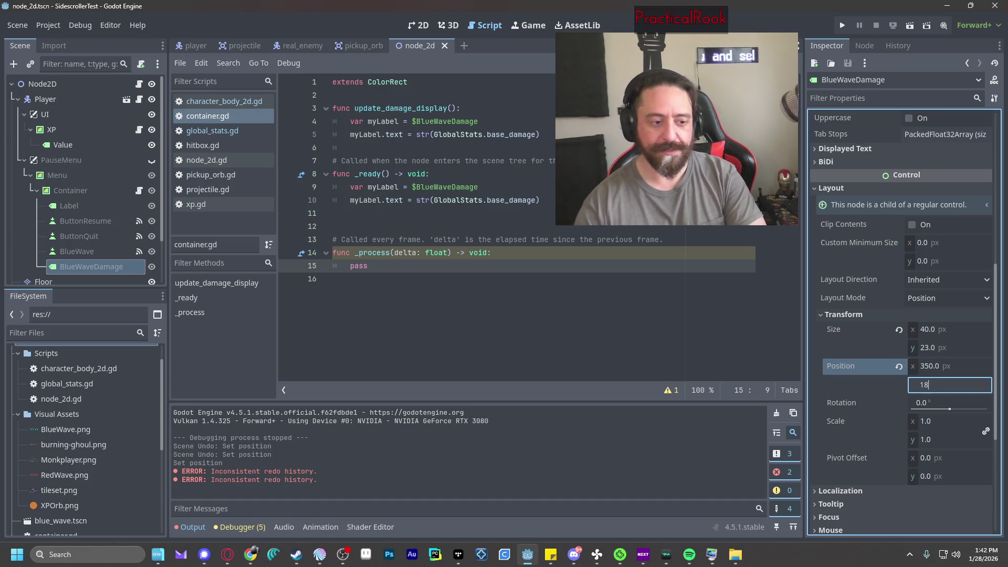
pyautogui.press('Tab')
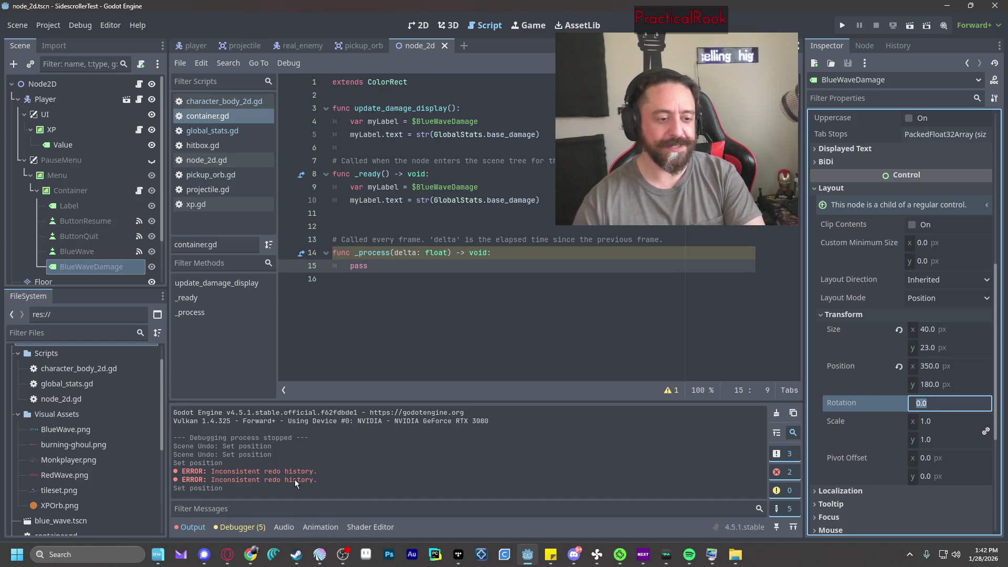
# Test-run the game, then confirm BlueWave stays at 285, 200.
pyautogui.click(842, 26)
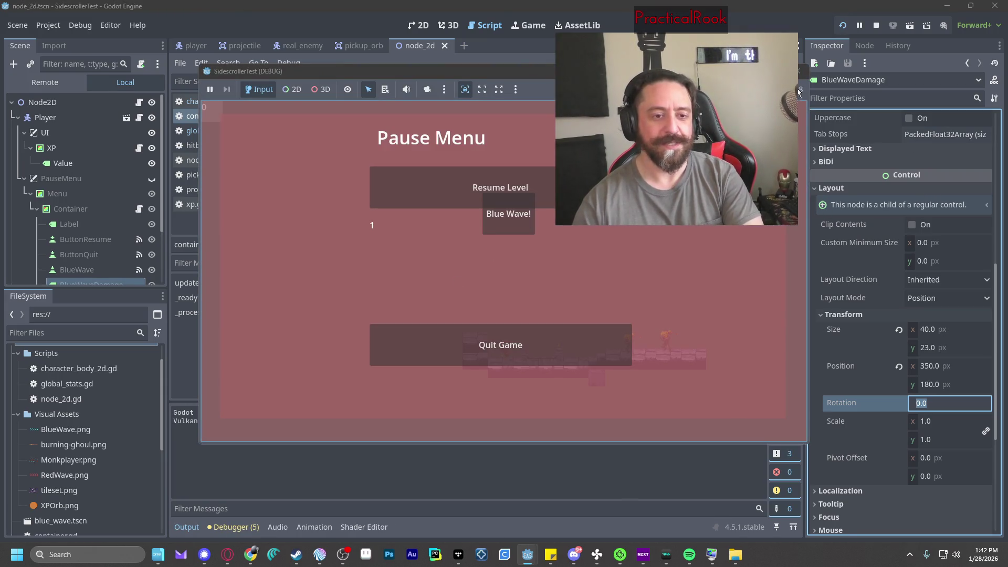
pyautogui.click(799, 70)
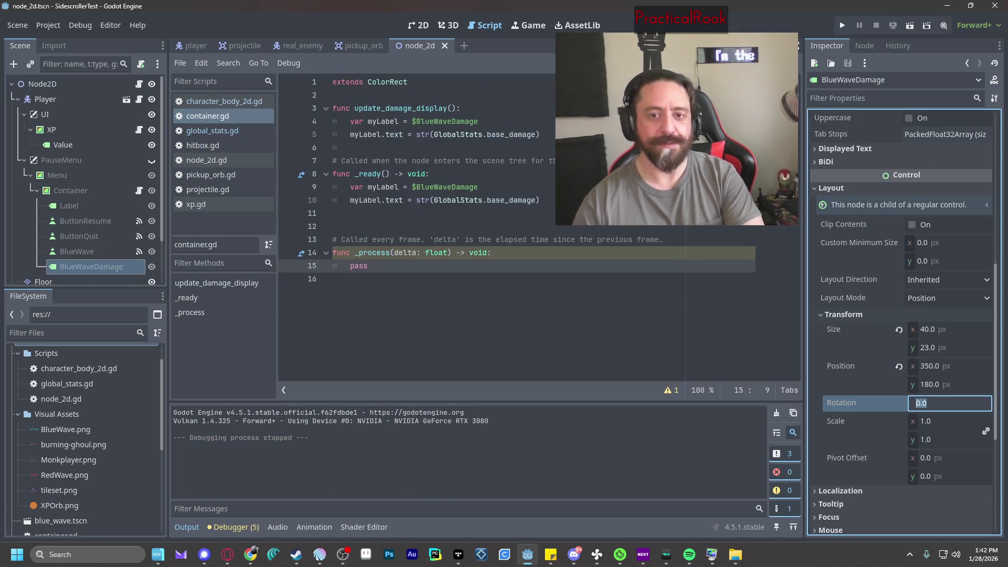
pyautogui.click(83, 254)
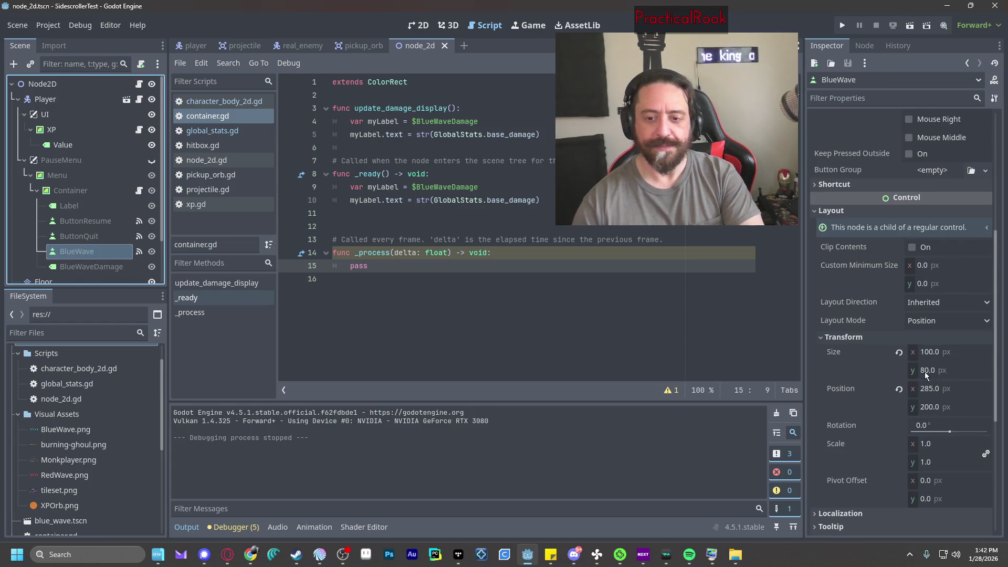
pyautogui.click(935, 390)
pyautogui.press('Tab')
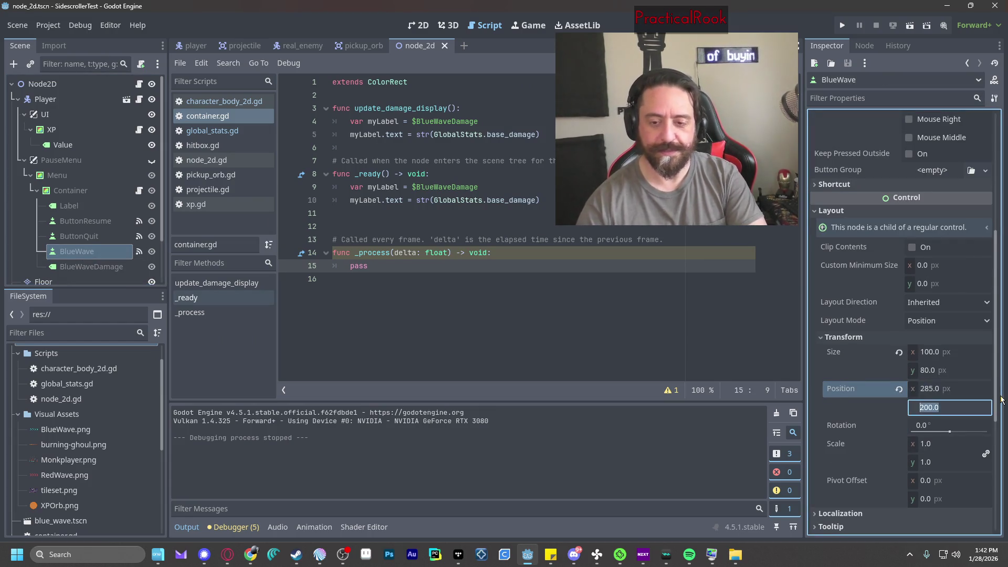
pyautogui.write('200')
pyautogui.press('Return')
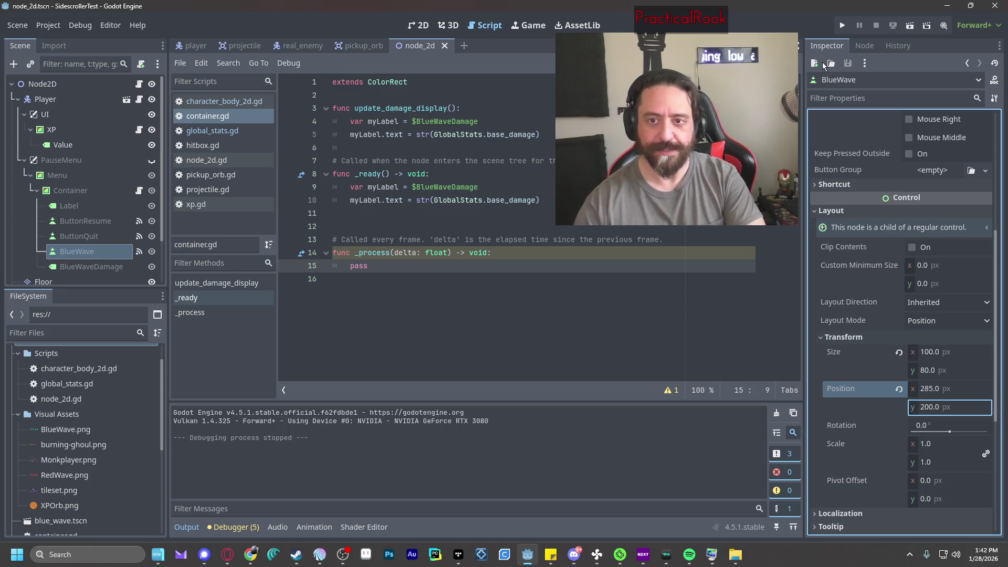
pyautogui.click(93, 236)
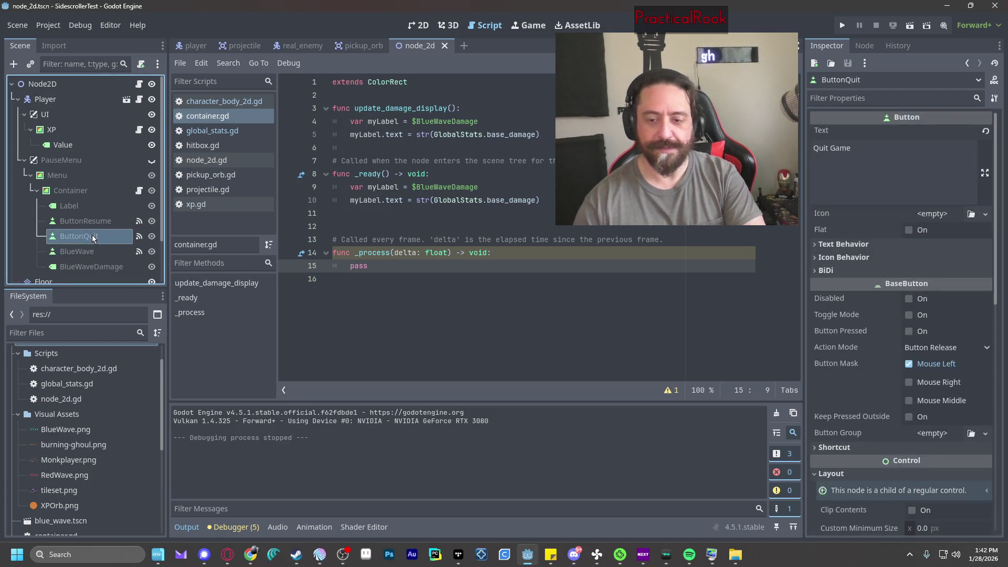
pyautogui.scroll(-10, 932, 338)
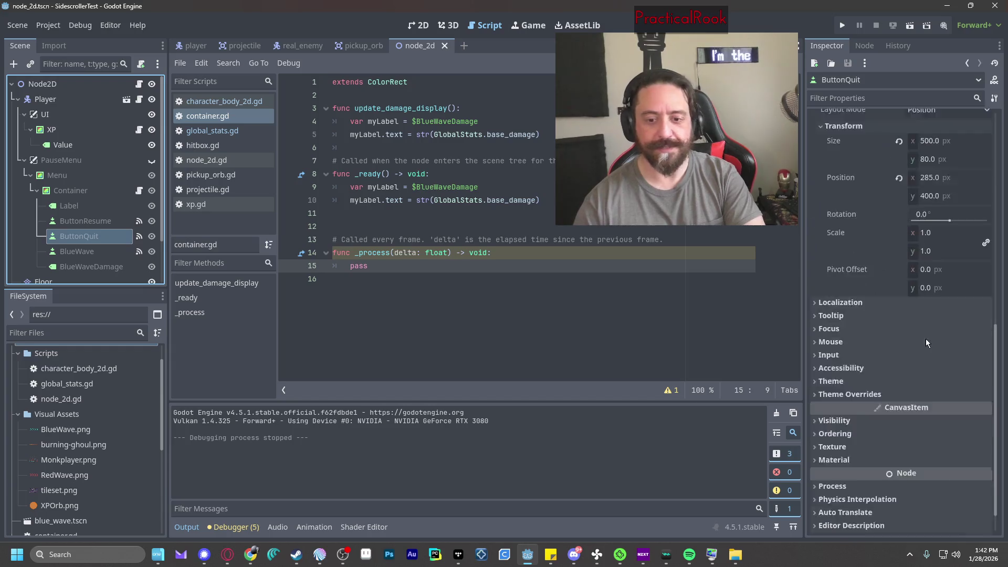
pyautogui.scroll(2, 926, 339)
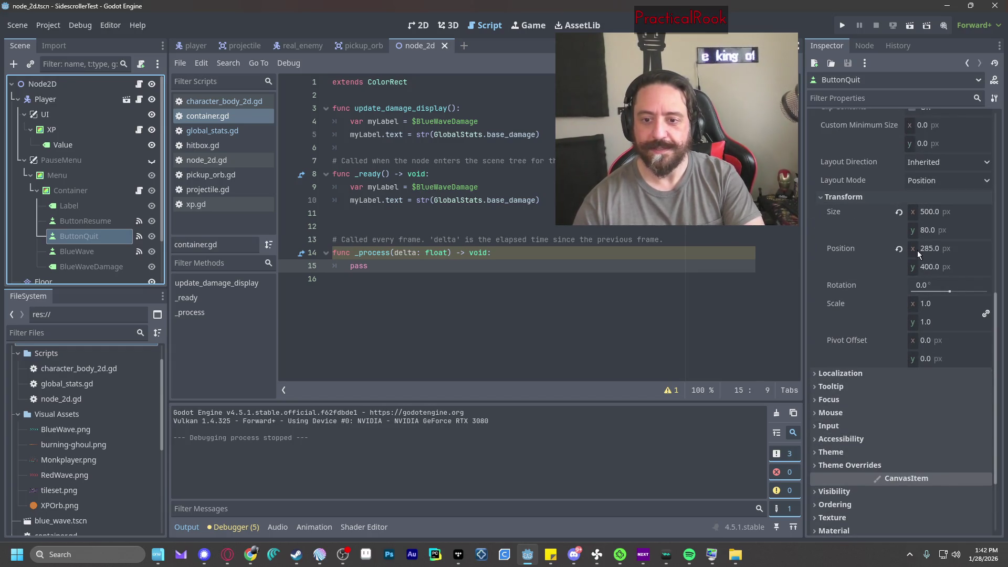
pyautogui.click(842, 25)
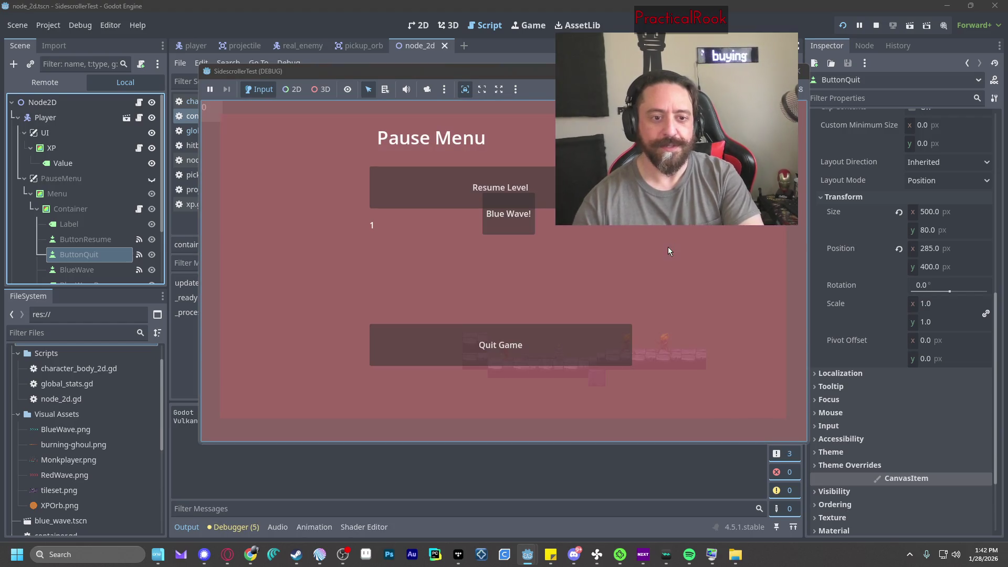
pyautogui.click(488, 229)
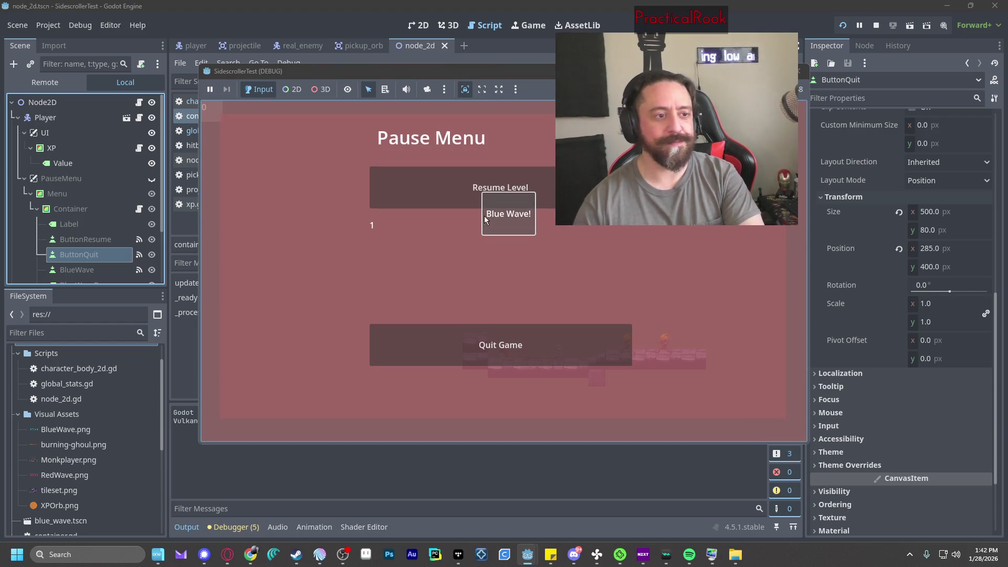
pyautogui.click(799, 72)
pyautogui.scroll(-1, 92, 257)
pyautogui.click(92, 257)
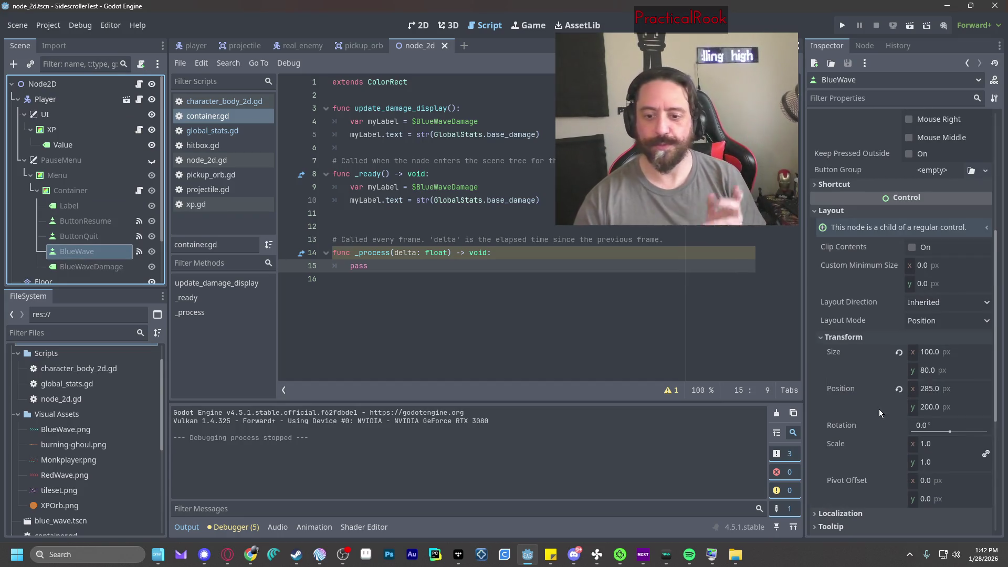
# Reset BlueWave's position to default and check it in a test run.
pyautogui.click(899, 389)
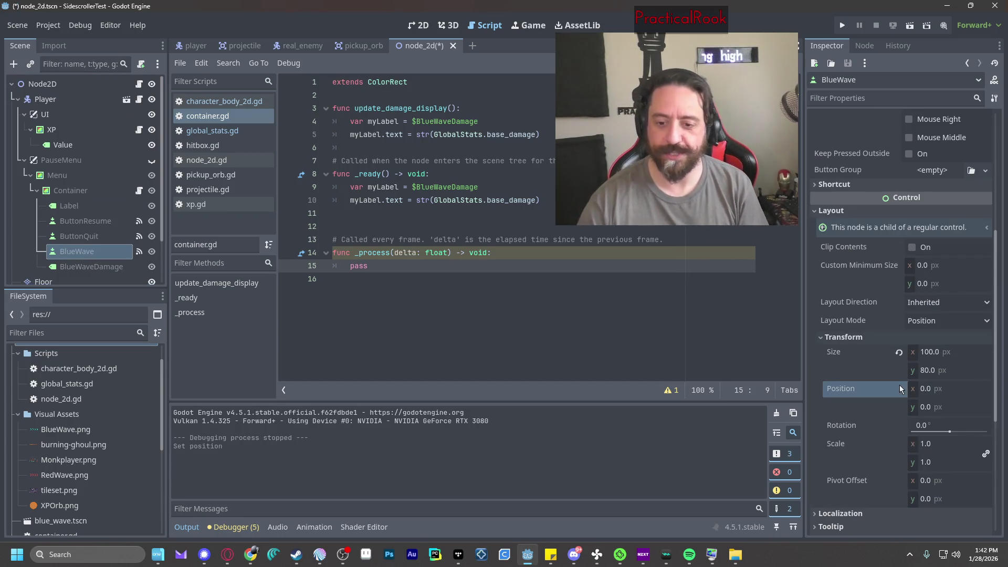
pyautogui.click(928, 393)
pyautogui.click(842, 26)
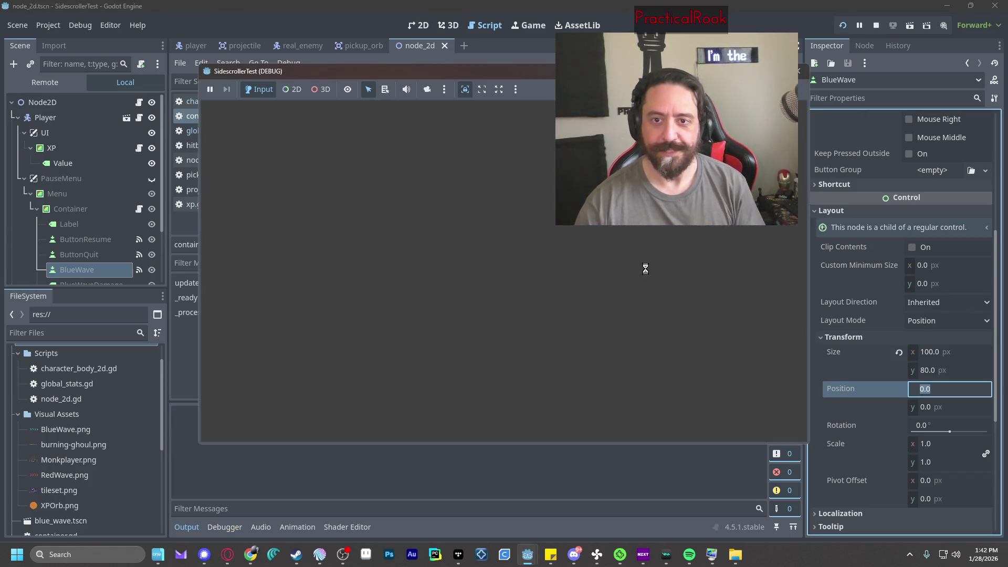
pyautogui.press('Escape')
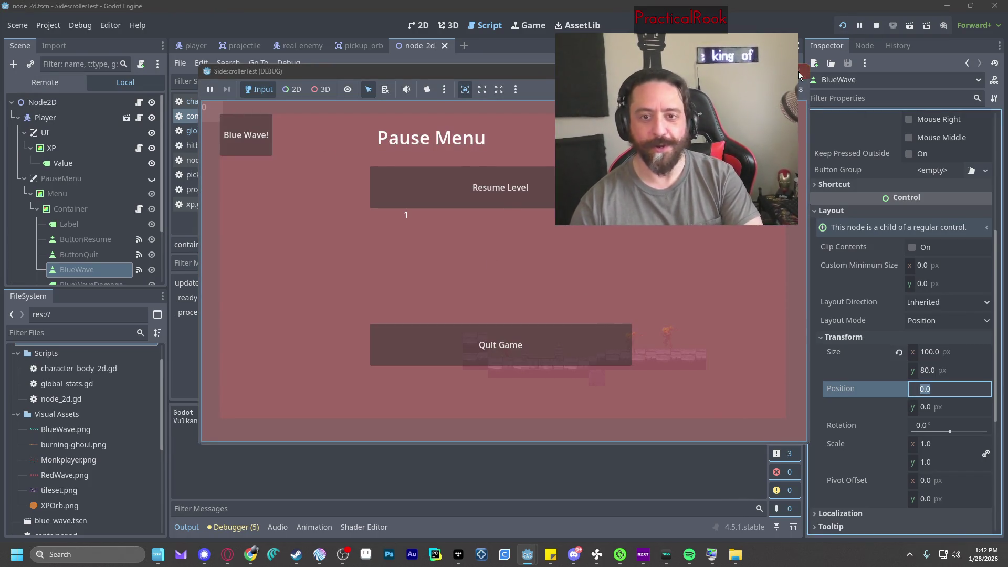
pyautogui.click(799, 73)
# Restore BlueWave's position to 285, 200 and check it in the pause menu.
pyautogui.write('285')
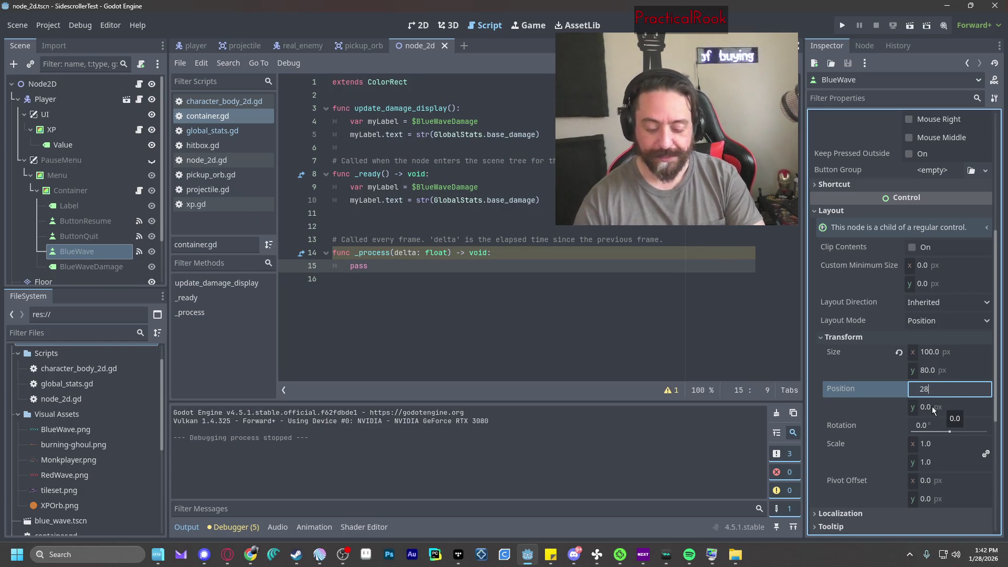
pyautogui.press('Tab')
pyautogui.write('200')
pyautogui.press('Tab')
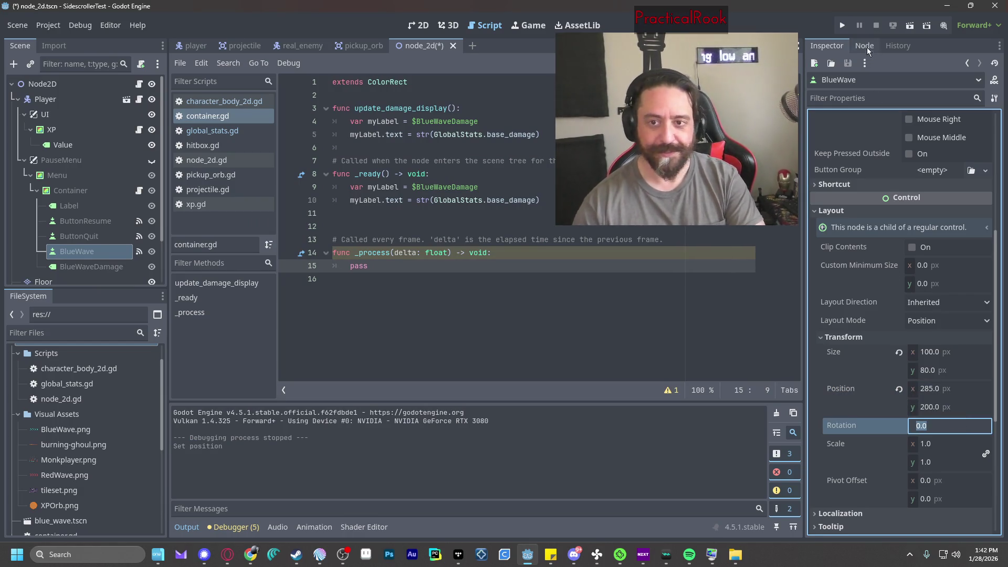
pyautogui.click(842, 25)
pyautogui.press('Escape')
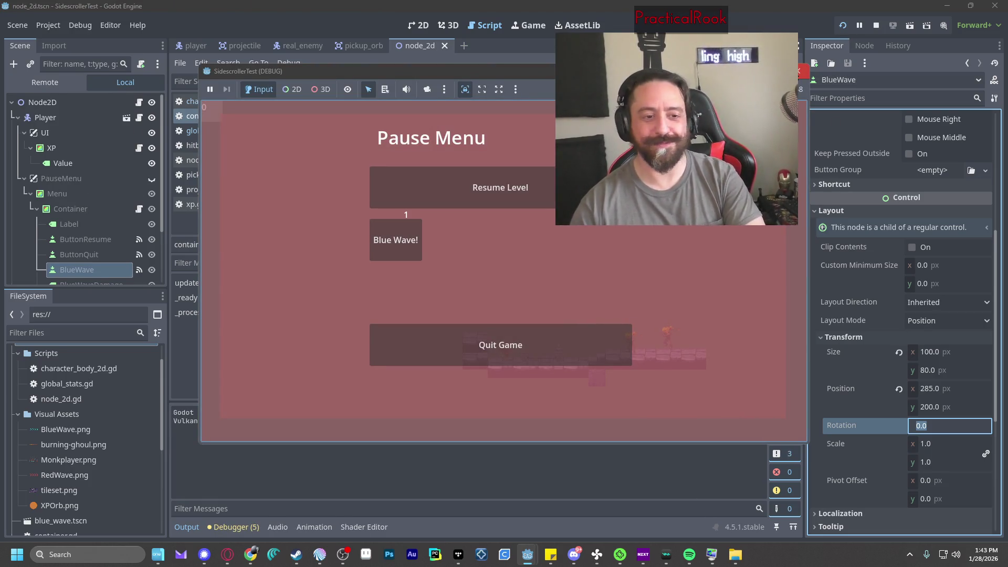
pyautogui.press('F8')
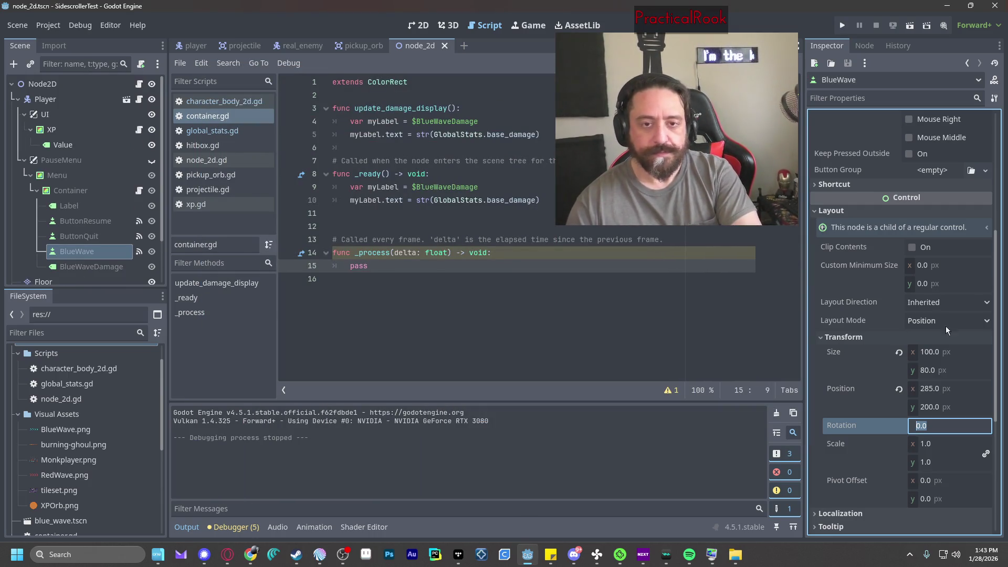
# Widen the BlueWave button to 250 px and test it in the game.
pyautogui.click(930, 351)
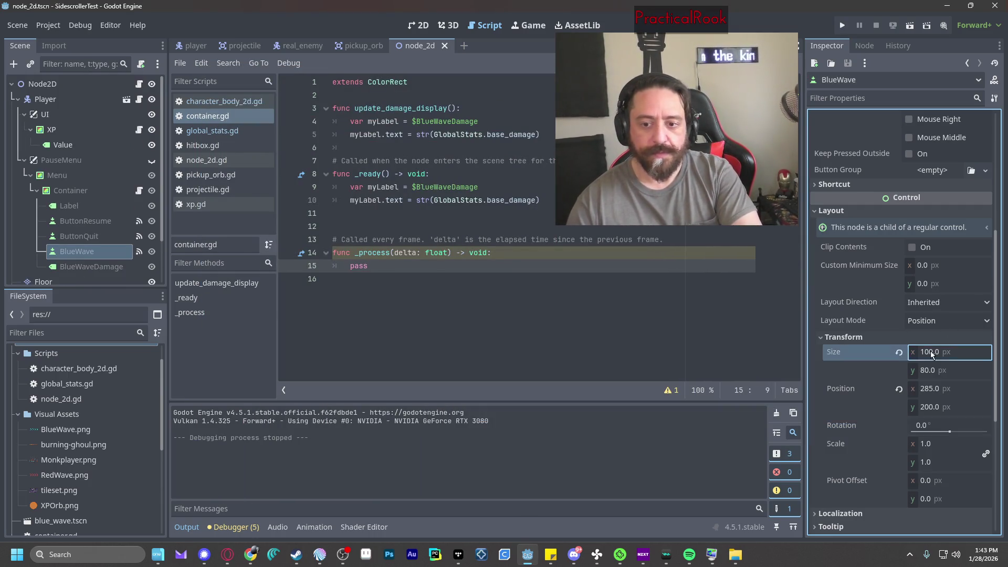
pyautogui.write('250')
pyautogui.click(978, 368)
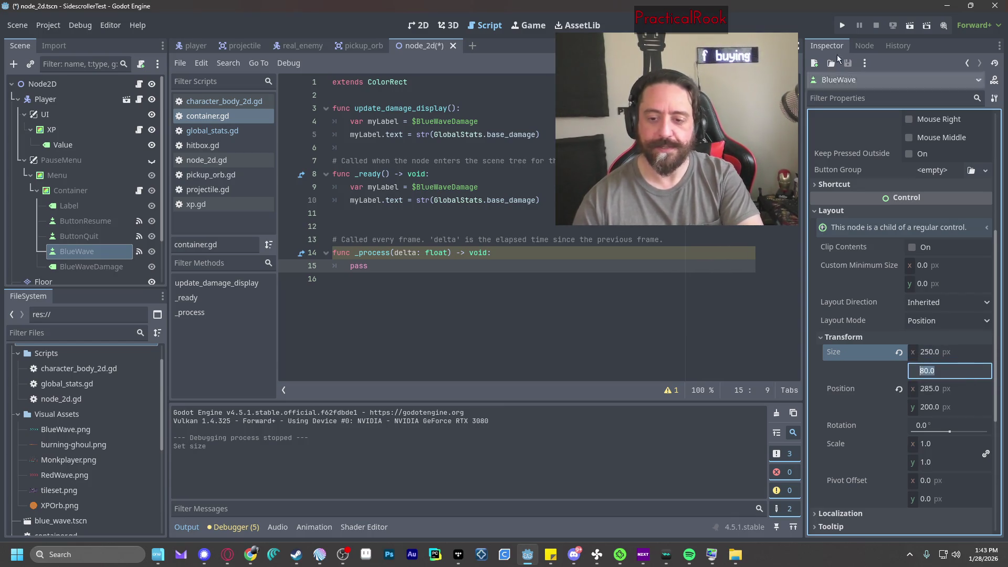
pyautogui.click(842, 25)
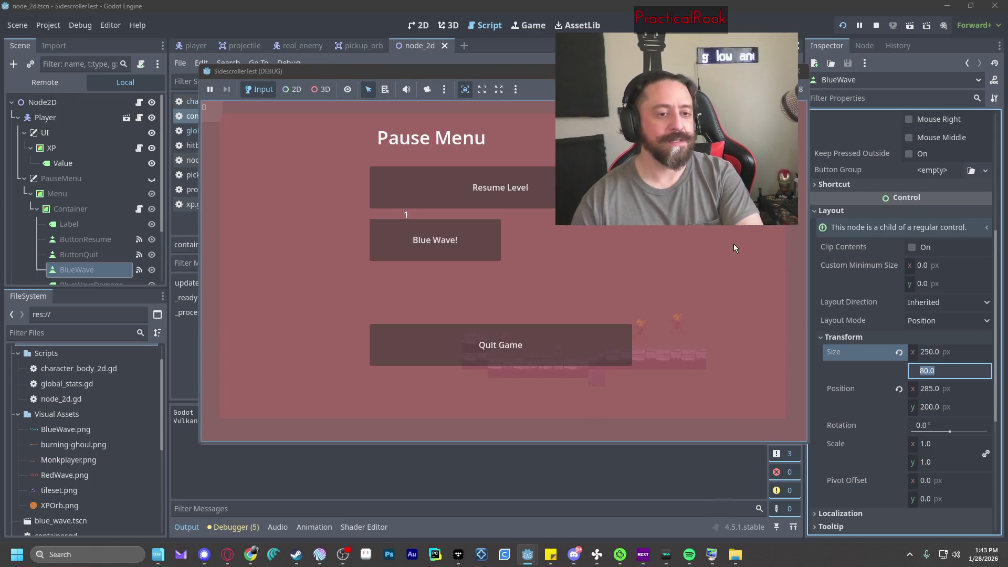
pyautogui.click(799, 70)
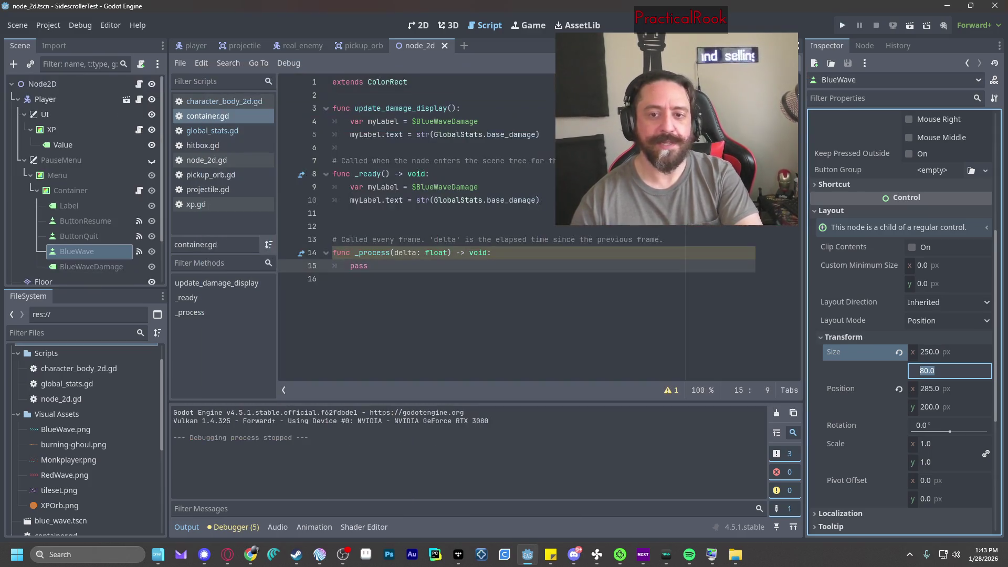
pyautogui.scroll(-5, 846, 452)
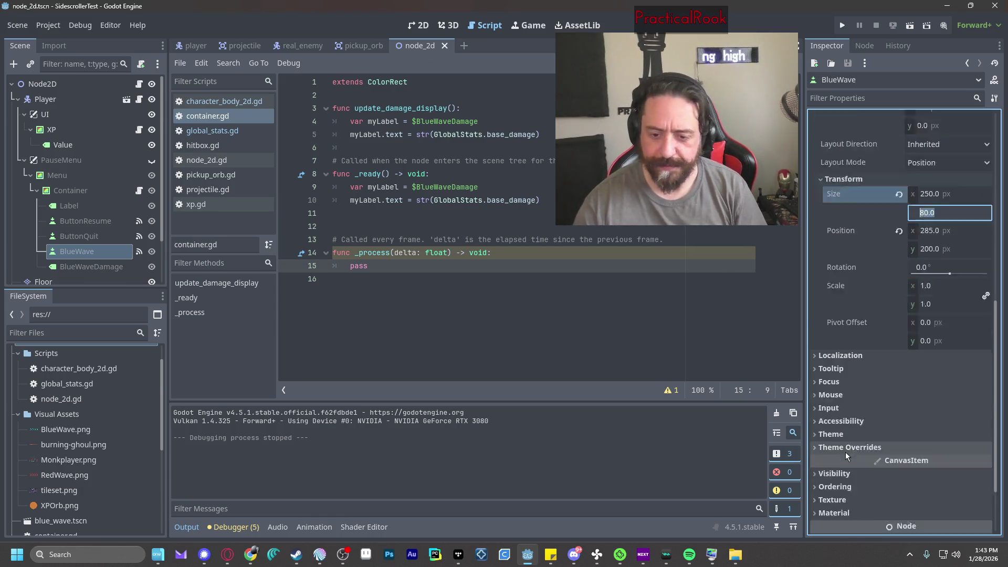
pyautogui.click(845, 395)
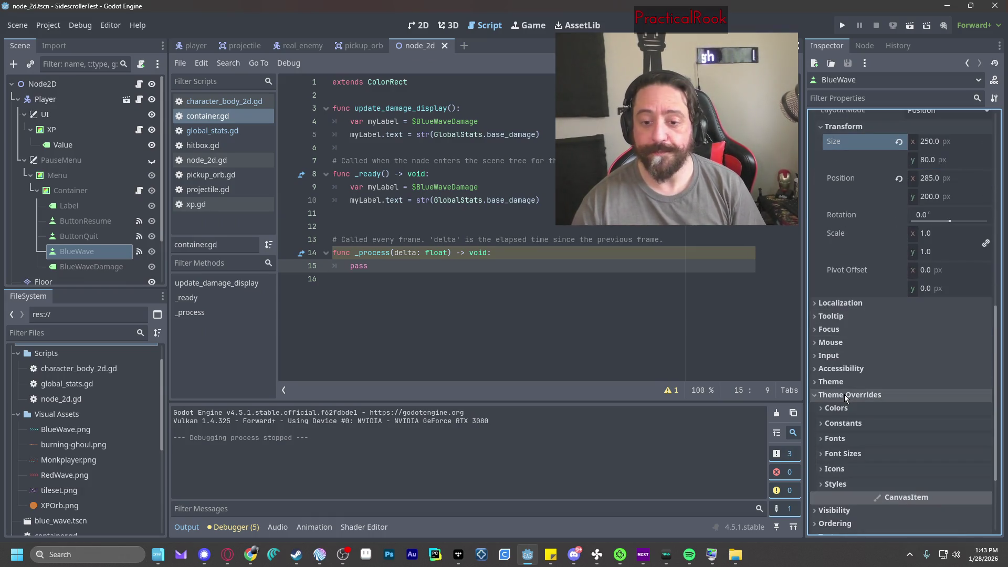
pyautogui.click(841, 438)
pyautogui.click(843, 470)
pyautogui.scroll(-3, 843, 469)
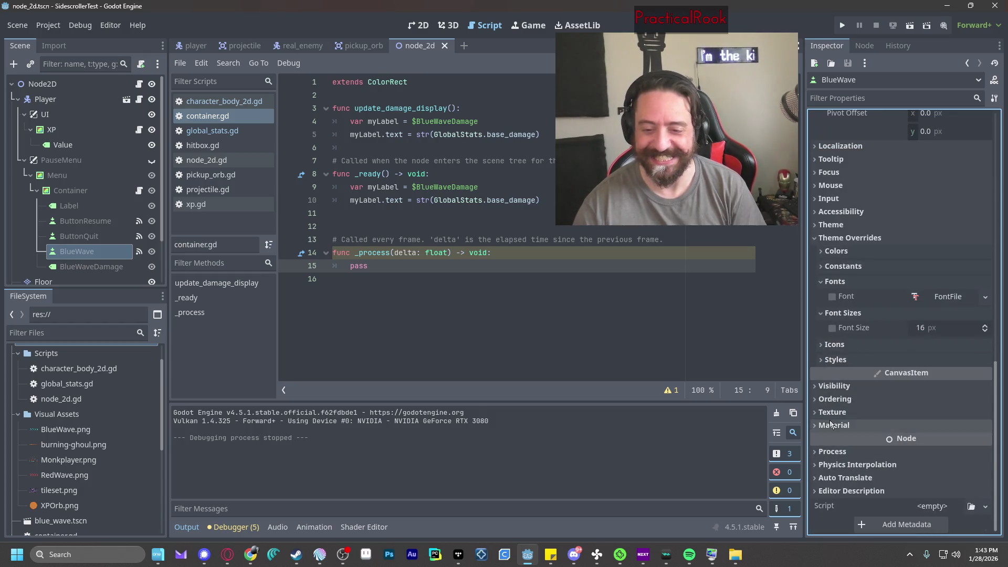
pyautogui.click(834, 344)
pyautogui.click(835, 376)
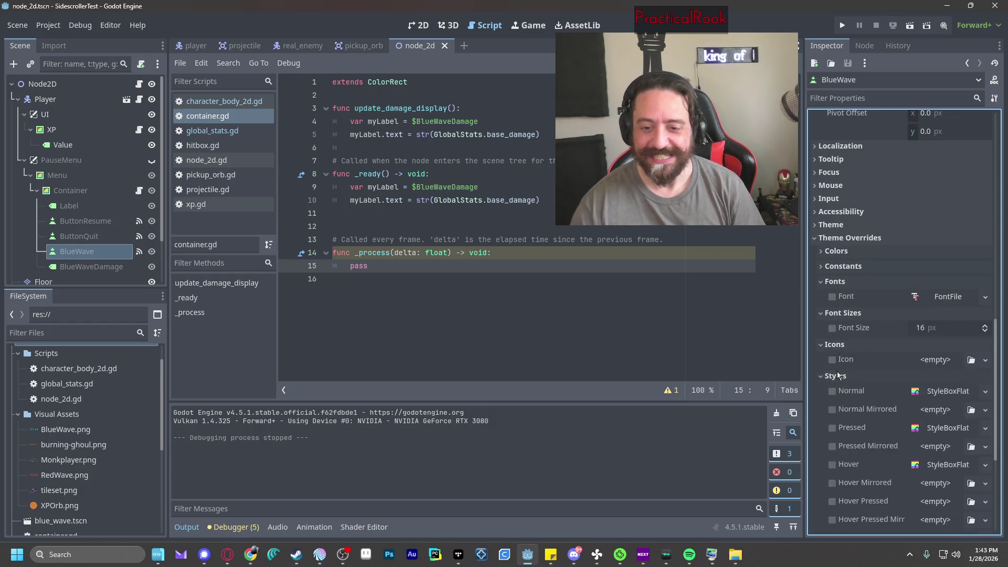
pyautogui.click(837, 251)
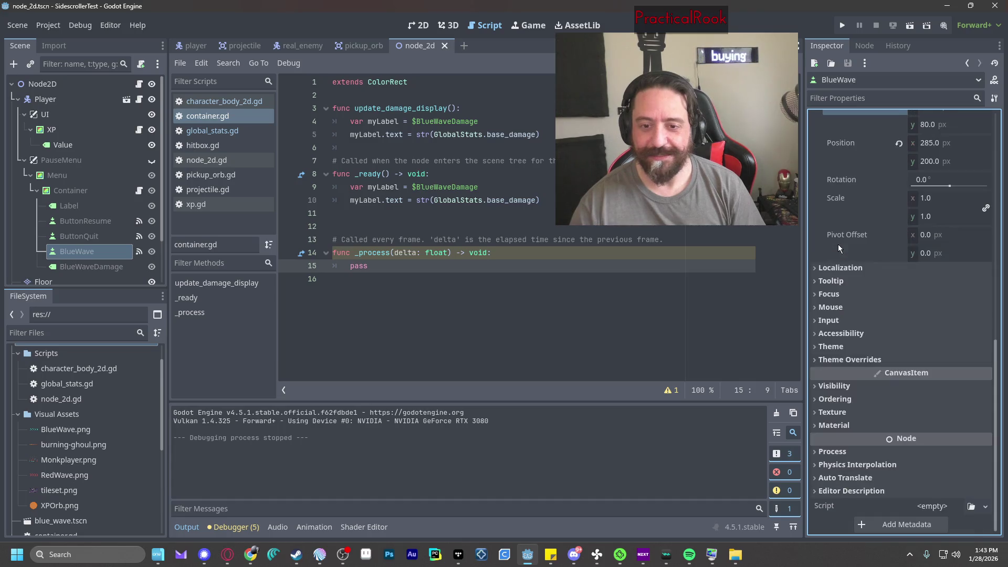
pyautogui.scroll(10, 856, 305)
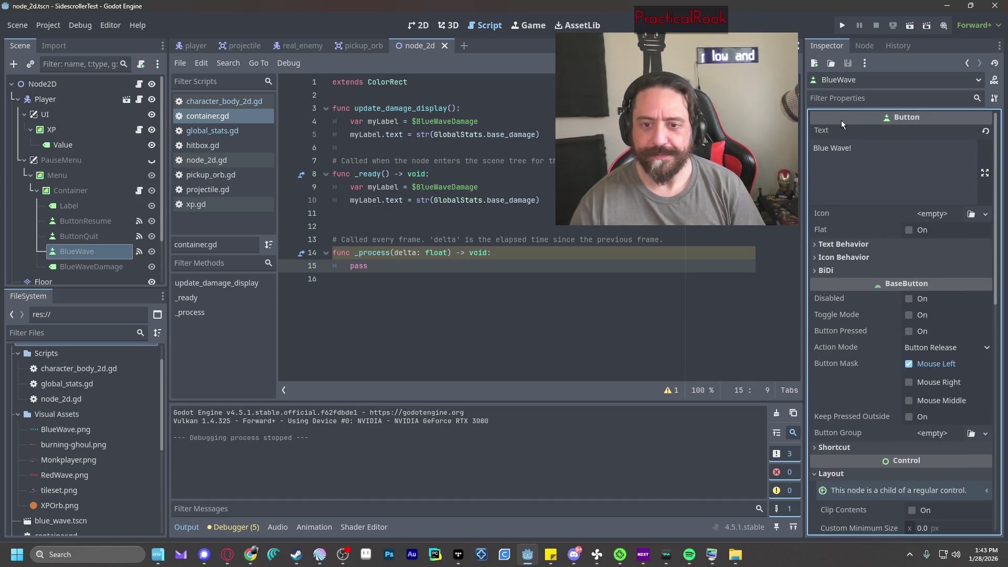
pyautogui.scroll(-3, 862, 316)
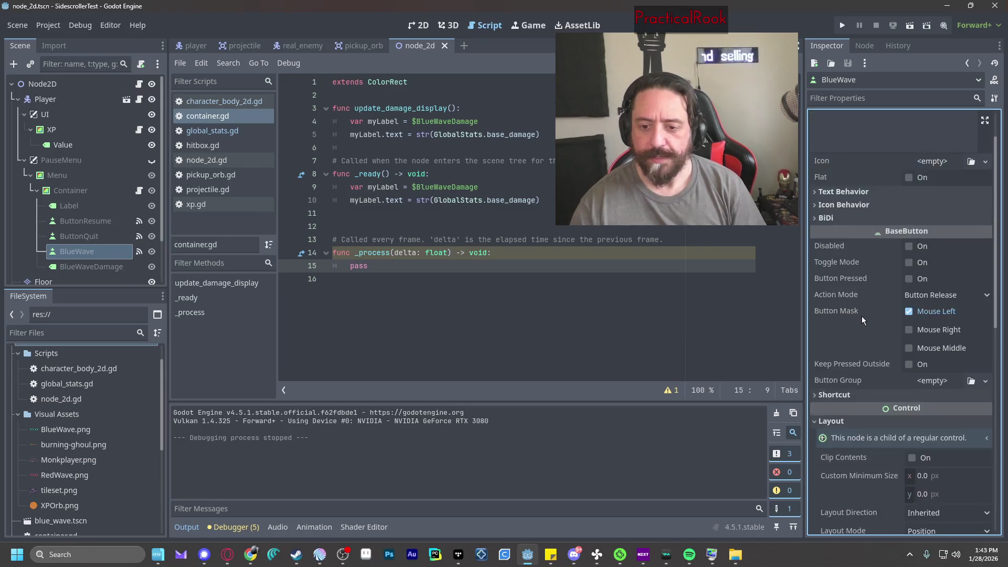
pyautogui.scroll(-3, 846, 392)
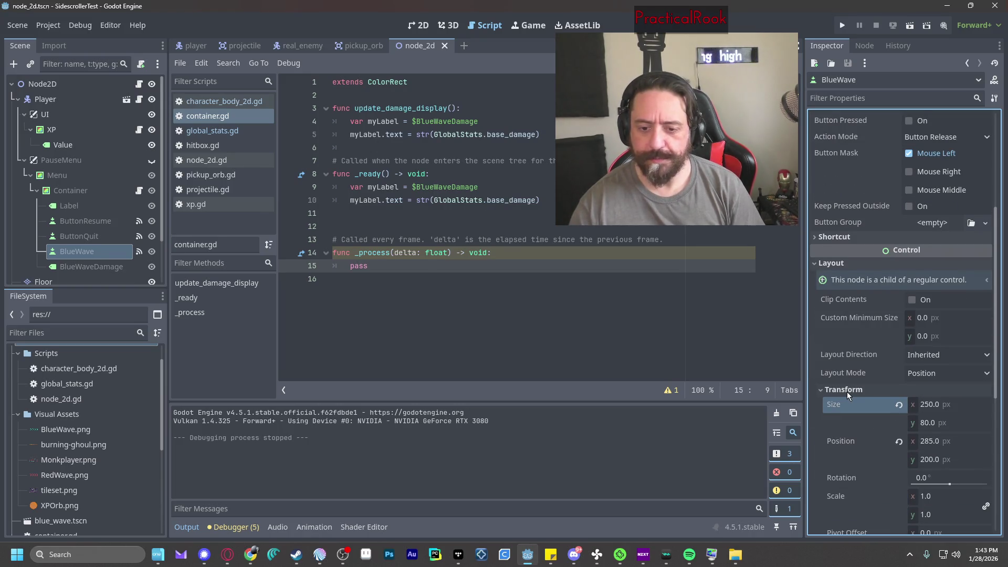
pyautogui.scroll(-1, 847, 391)
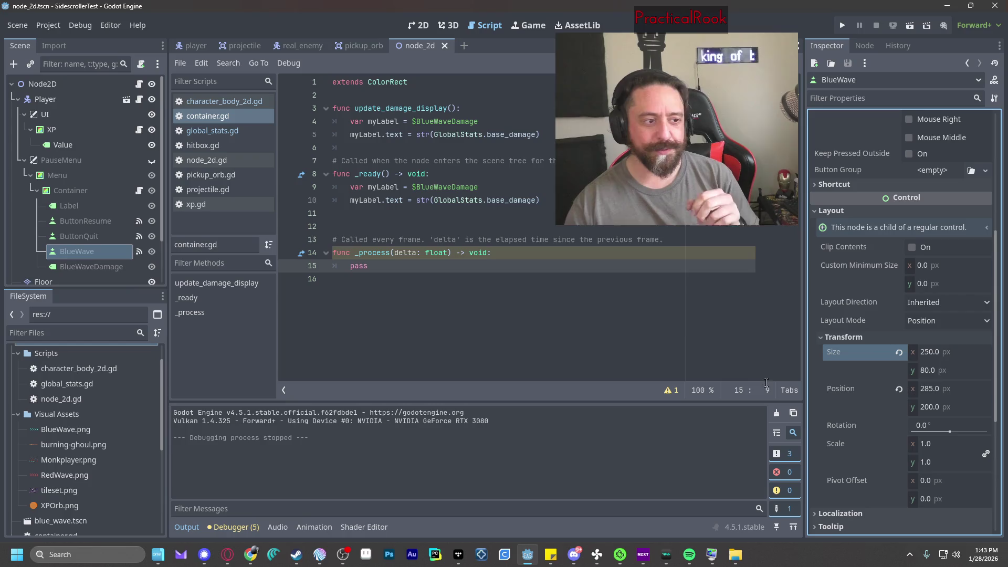
pyautogui.scroll(-2, 892, 379)
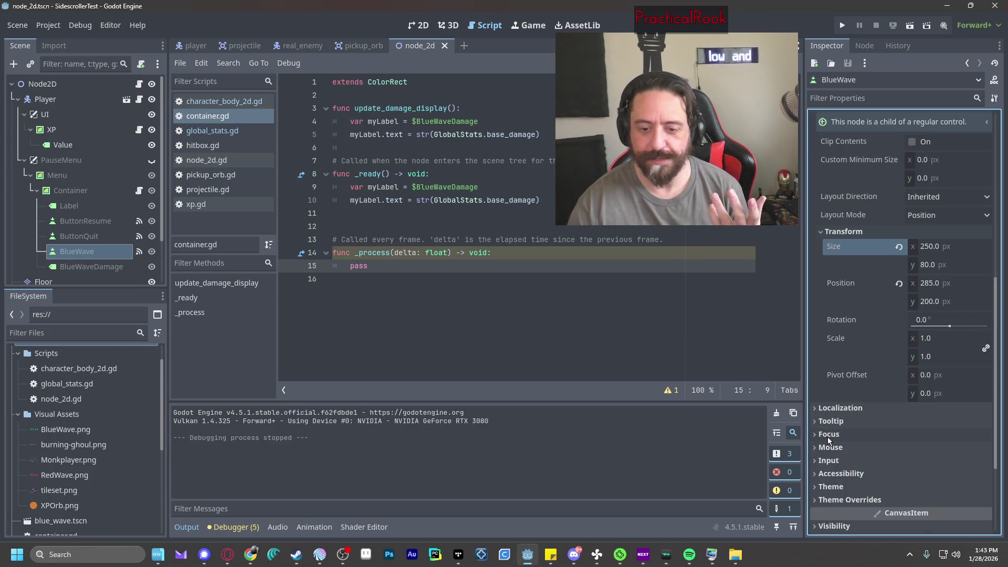
pyautogui.scroll(-2, 828, 437)
pyautogui.click(834, 329)
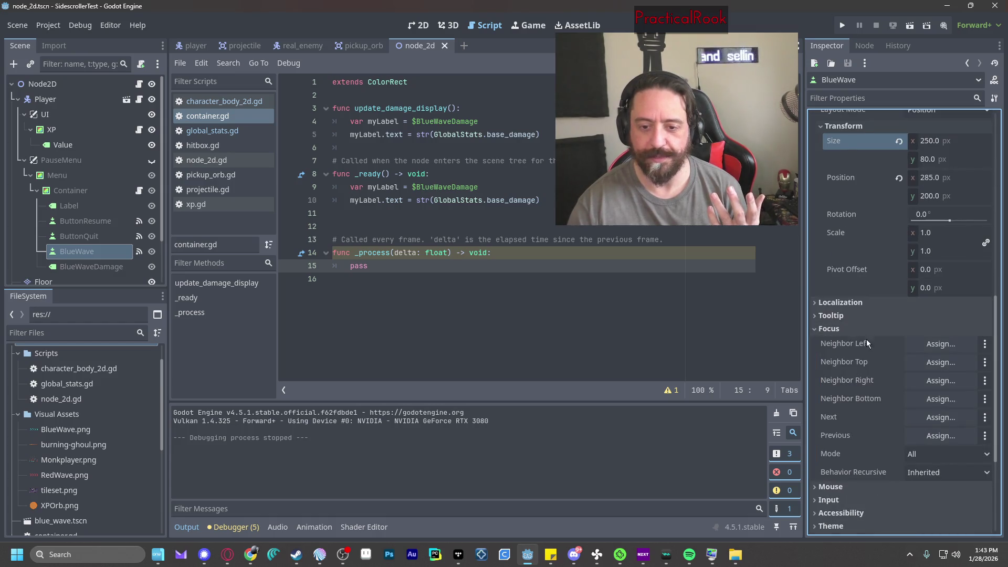
pyautogui.click(817, 330)
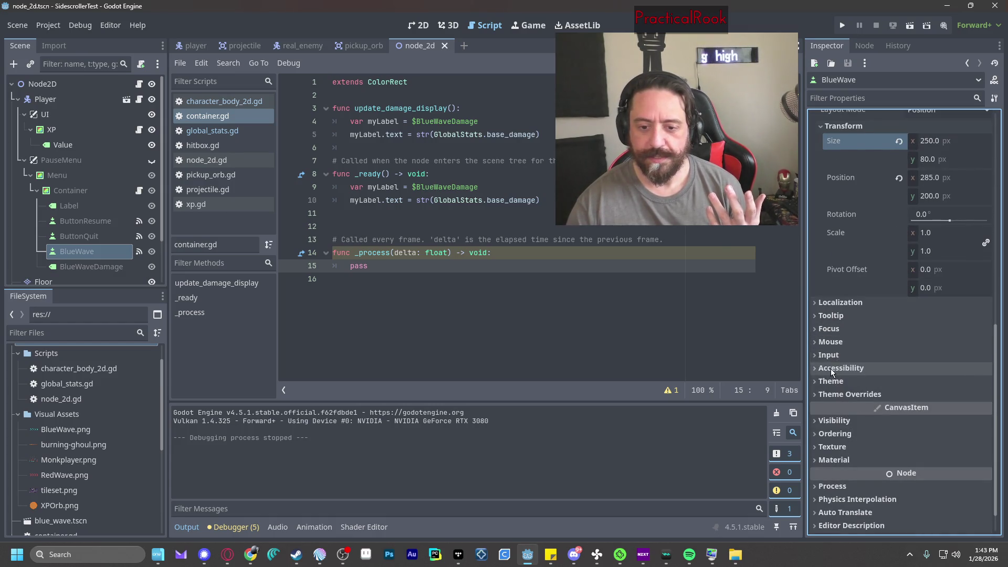
pyautogui.click(843, 436)
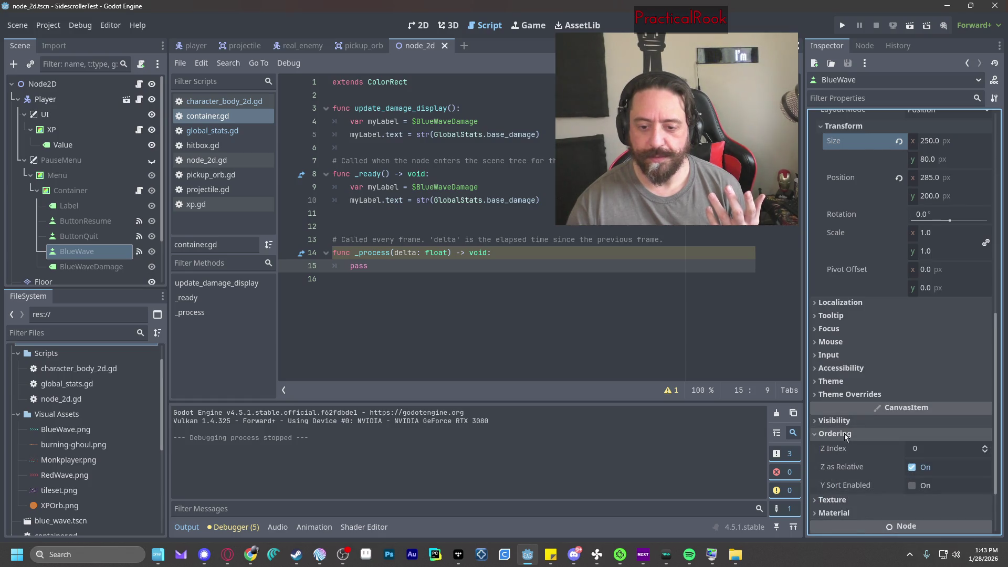
pyautogui.click(844, 433)
pyautogui.click(843, 426)
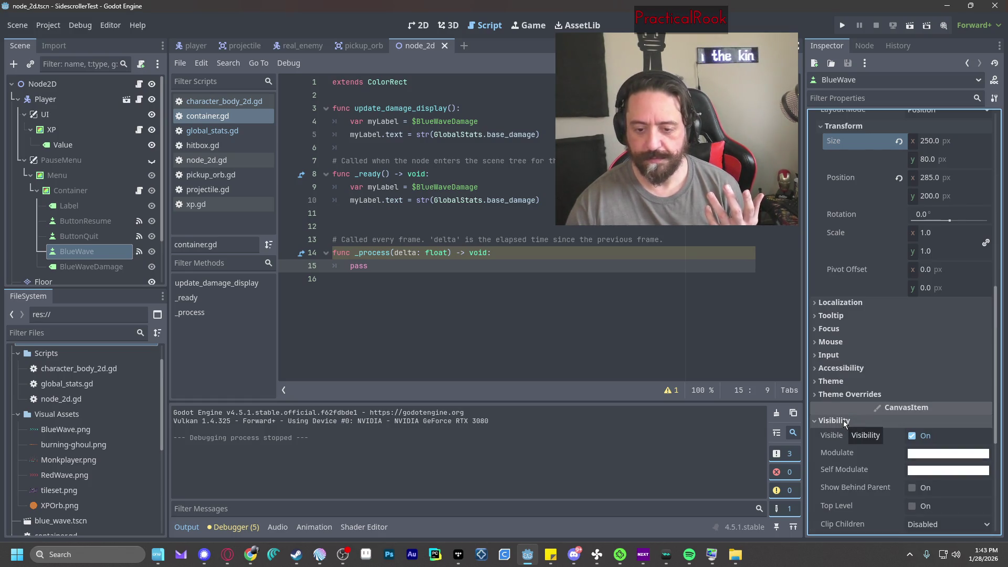
pyautogui.click(844, 420)
pyautogui.scroll(10, 843, 421)
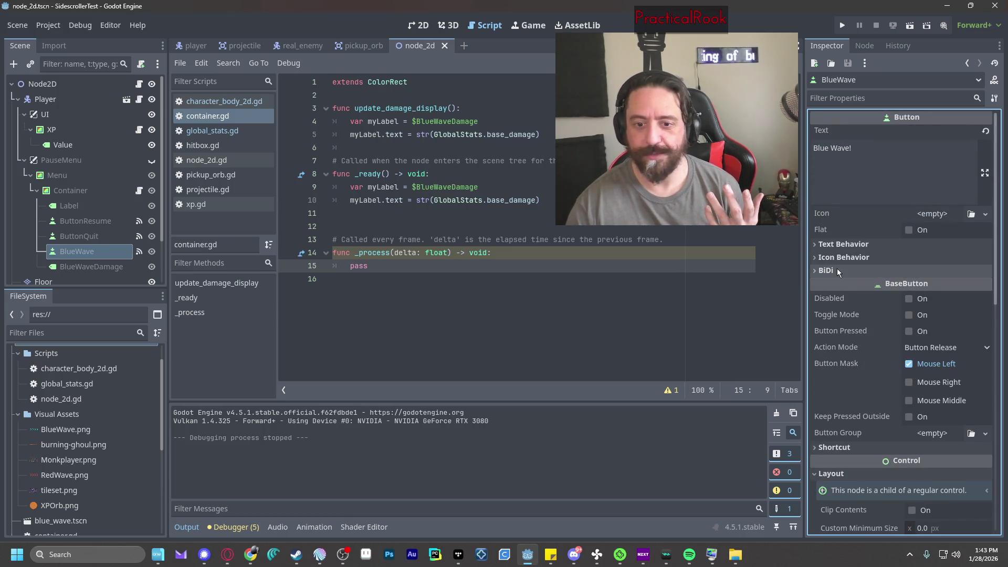
# Set BlueWave's text alignment to Left and preview it in the running pause menu.
pyautogui.click(843, 245)
pyautogui.click(968, 262)
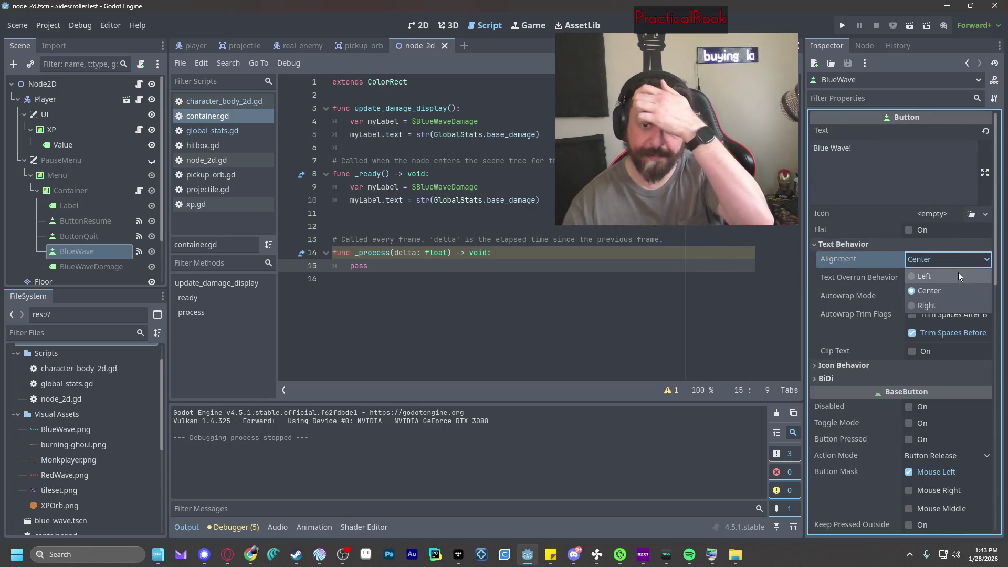
pyautogui.click(959, 273)
pyautogui.click(842, 25)
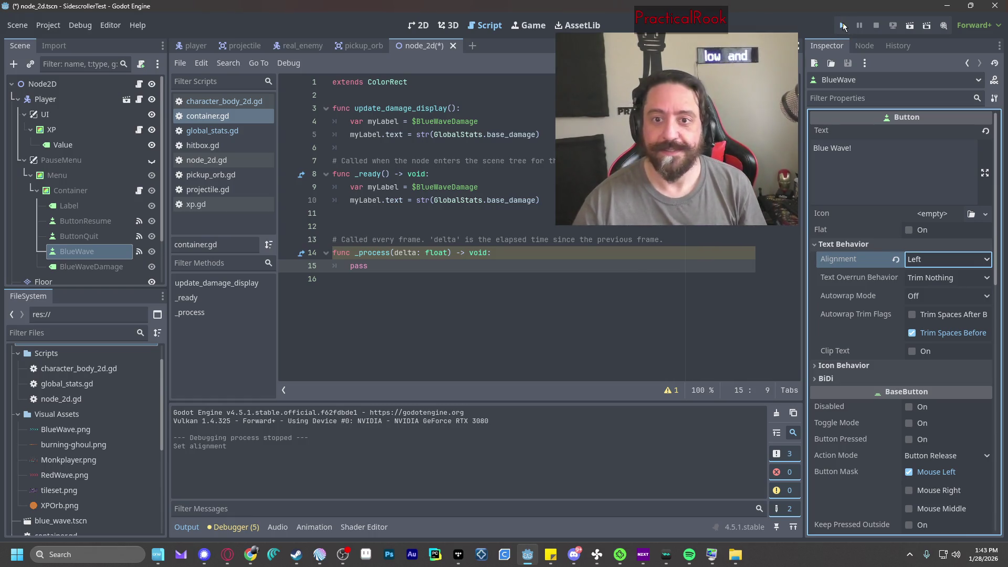
pyautogui.press('Escape')
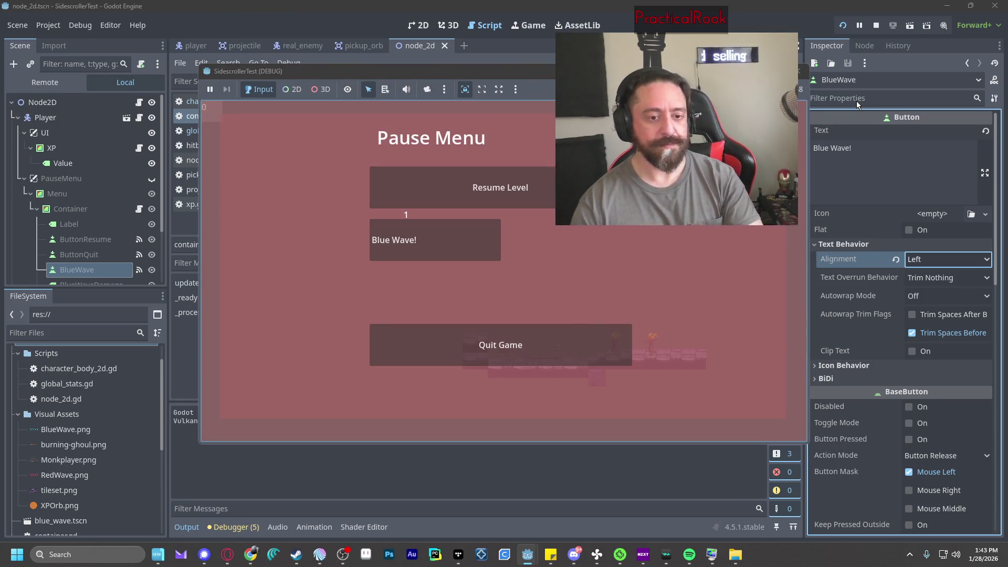
pyautogui.click(800, 73)
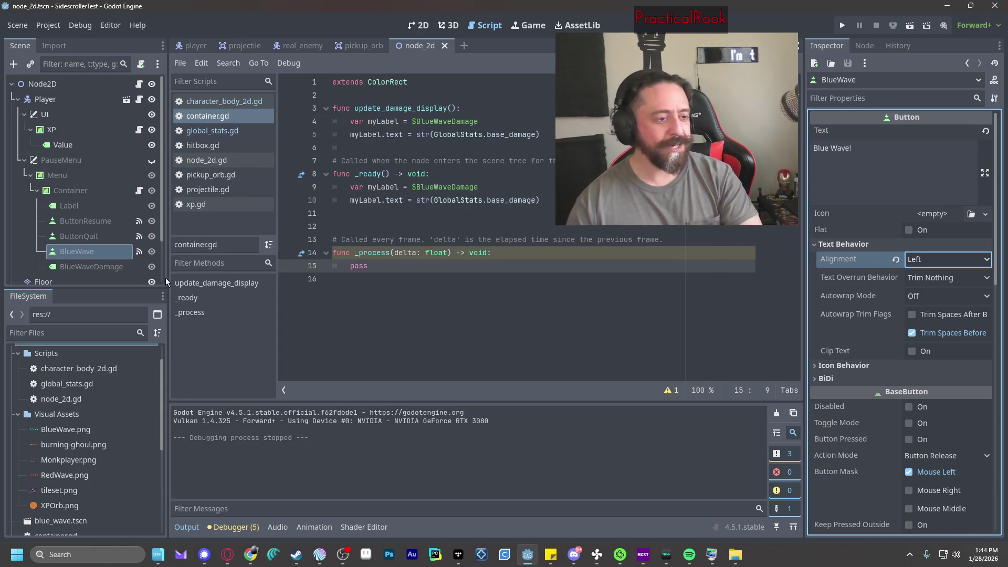
# Set BlueWaveDamage's y position to 200 and test it in the game.
pyautogui.click(81, 261)
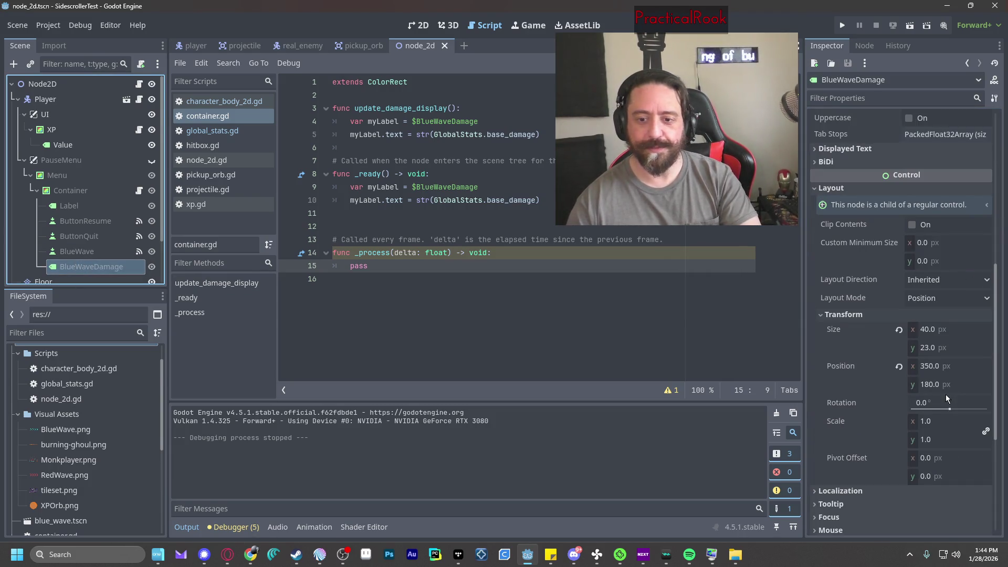
pyautogui.click(77, 251)
pyautogui.scroll(-10, 890, 343)
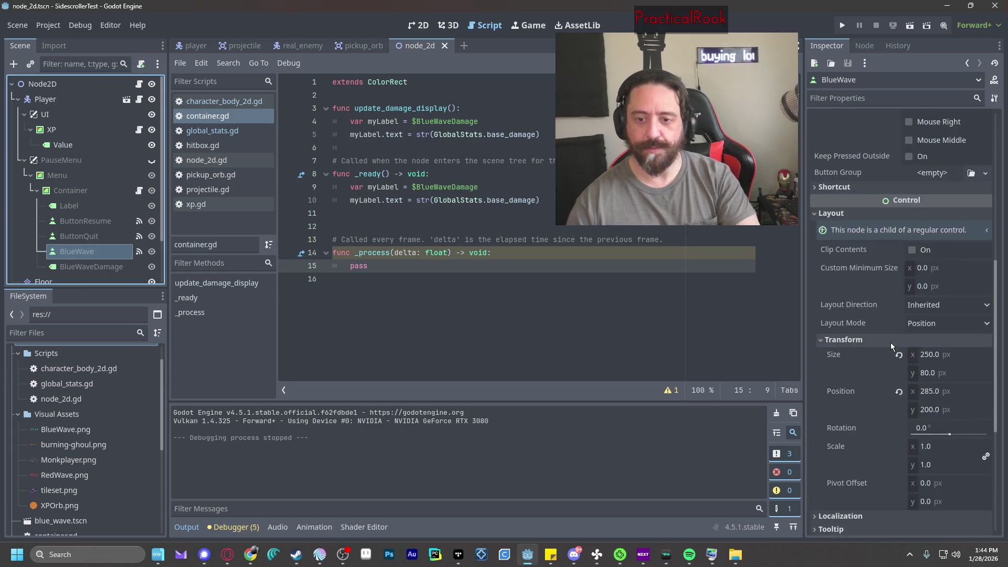
pyautogui.click(81, 272)
pyautogui.click(928, 386)
pyautogui.write('20')
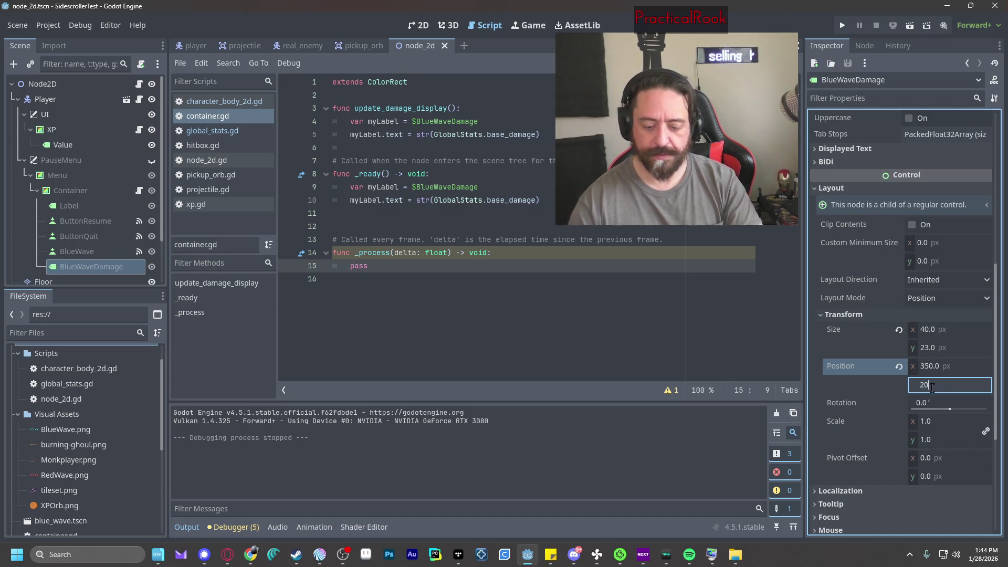
pyautogui.write('0')
pyautogui.click(959, 401)
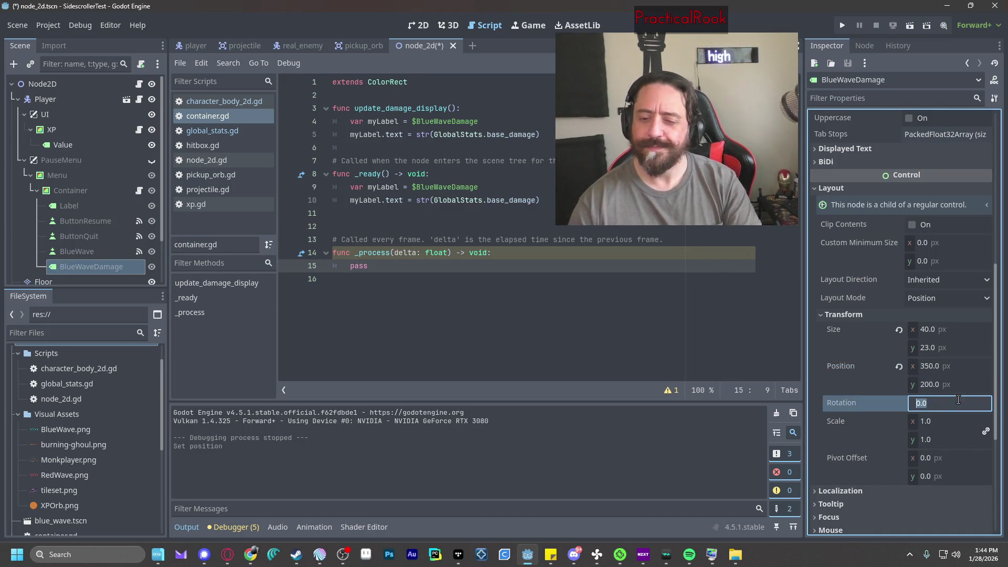
pyautogui.click(842, 25)
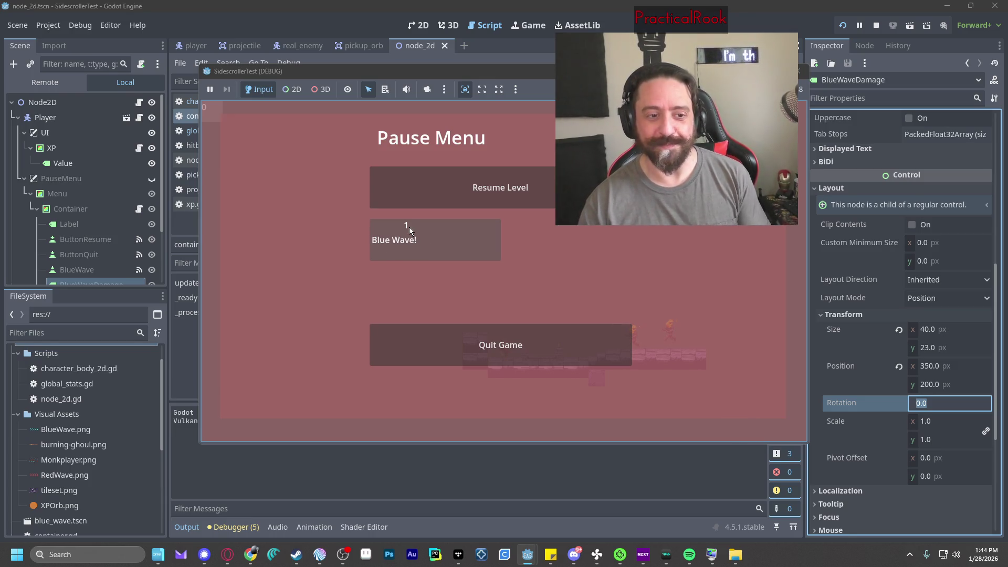
pyautogui.click(799, 71)
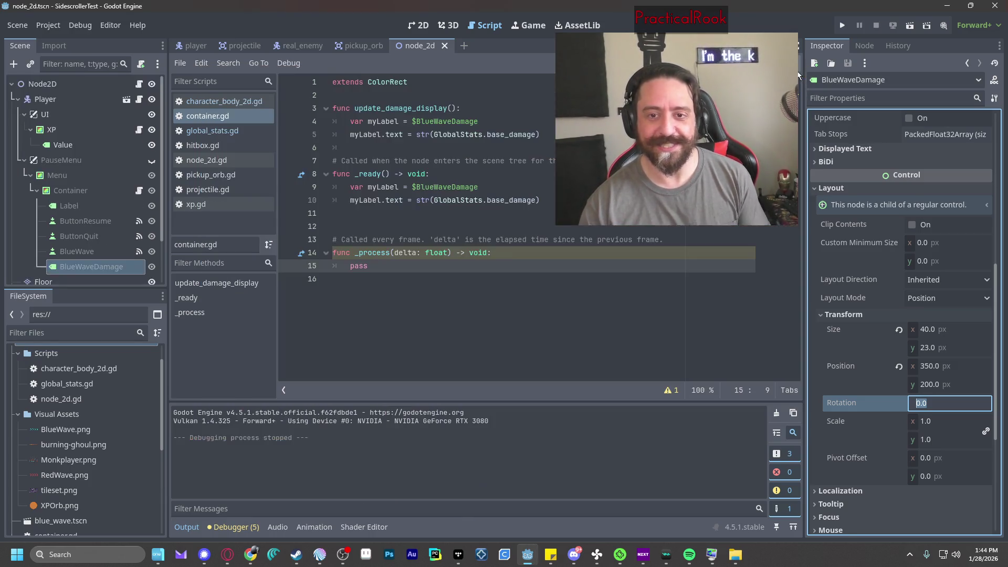
# Try a 200 px width on BlueWaveDamage, comparing with BlueWave, and test-run it.
pyautogui.click(86, 254)
pyautogui.click(86, 263)
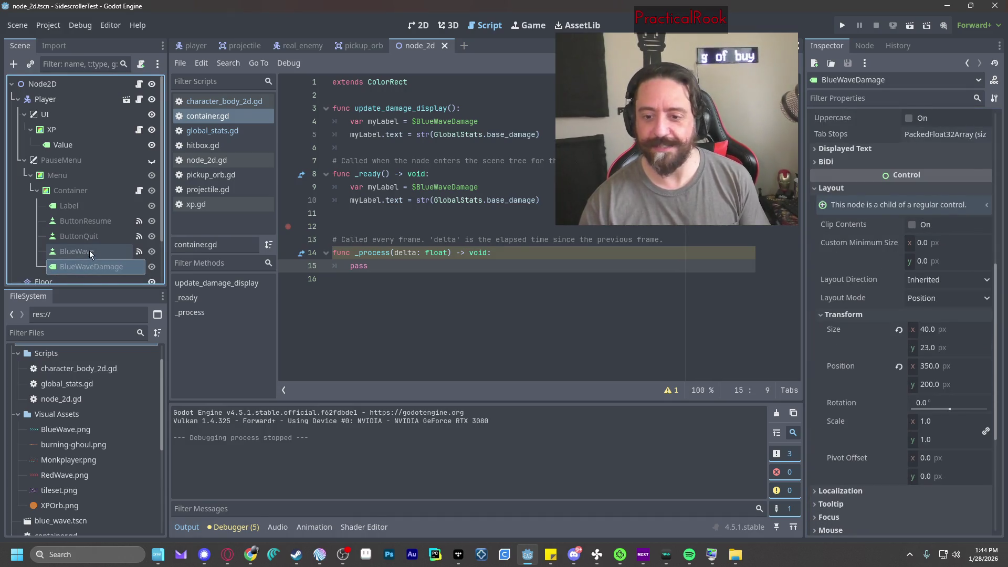
pyautogui.click(89, 250)
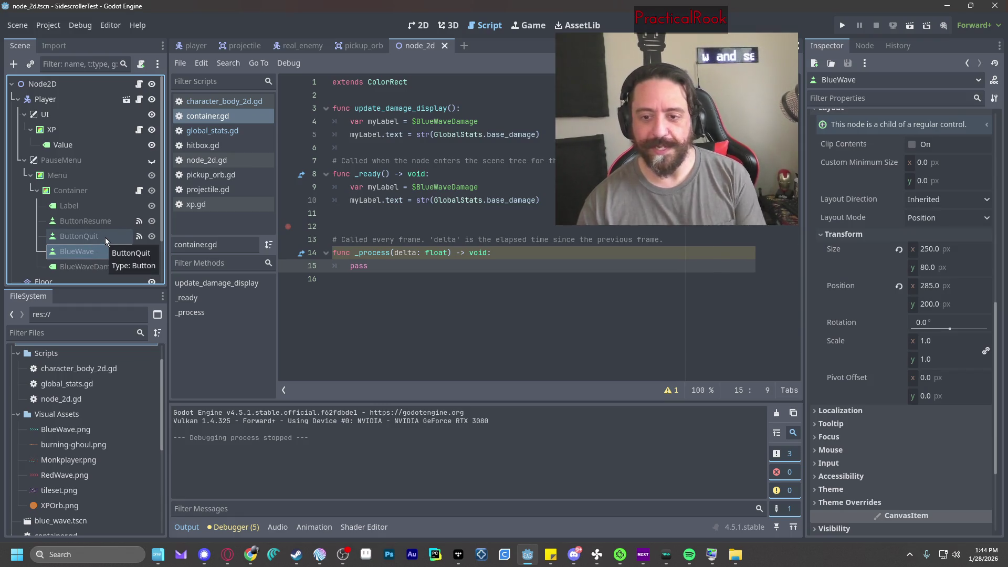
pyautogui.click(95, 267)
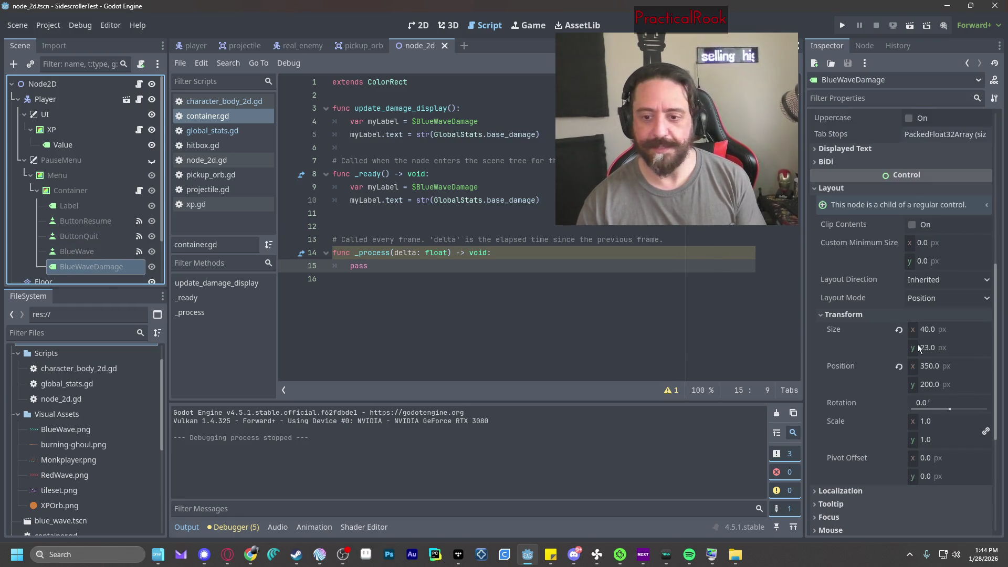
pyautogui.click(927, 329)
pyautogui.write('200')
pyautogui.press('Tab')
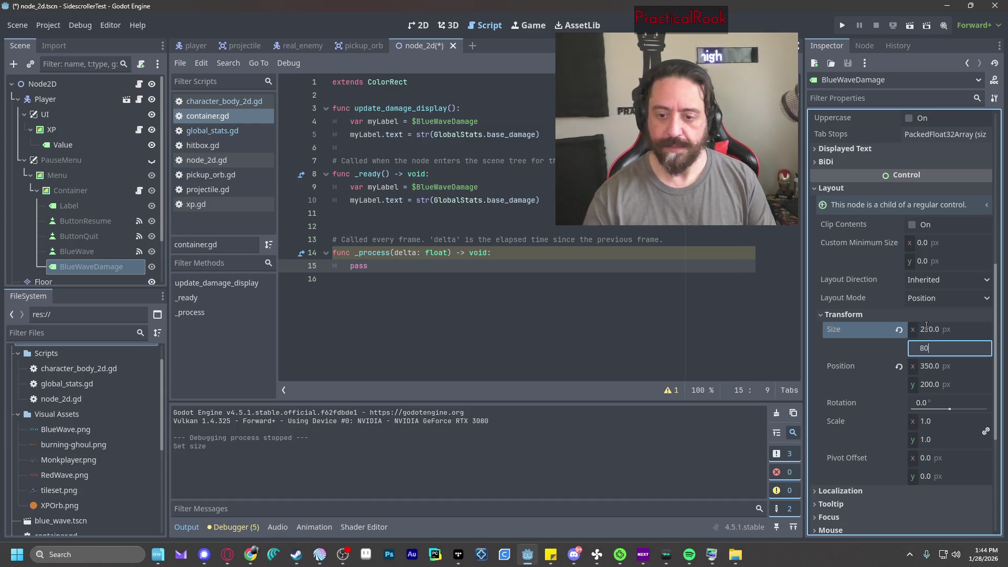
pyautogui.press('Tab')
pyautogui.click(843, 26)
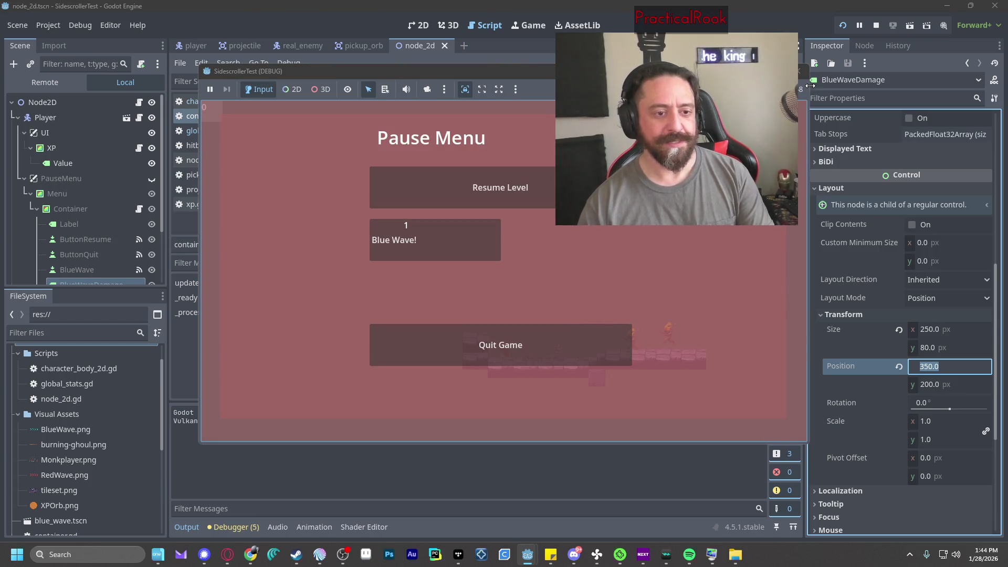
pyautogui.press('F8')
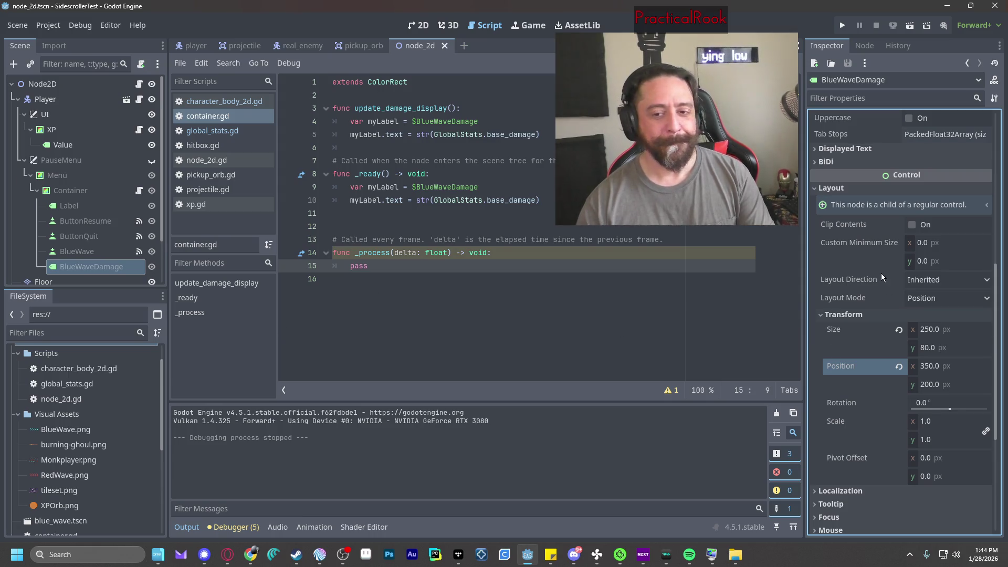
# Set BlueWaveDamage's y to 210, reset its size to 10 × 23, and test-run.
pyautogui.click(948, 385)
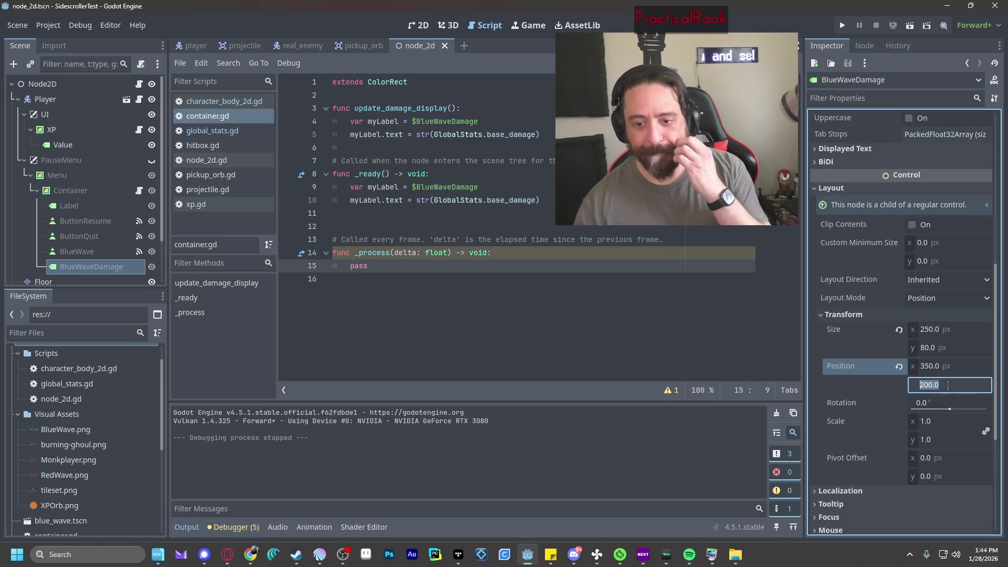
pyautogui.write('210')
pyautogui.press('Return')
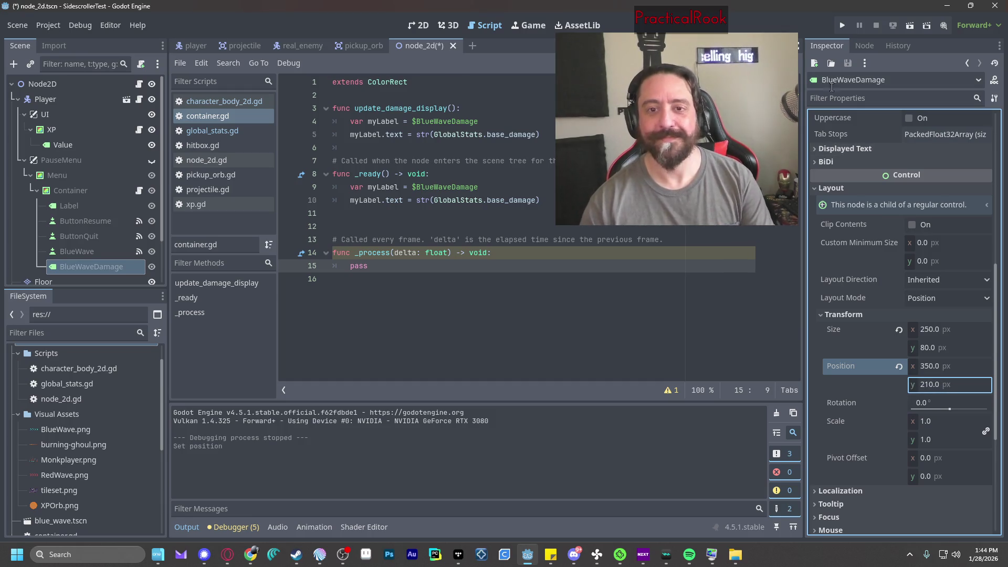
pyautogui.click(843, 26)
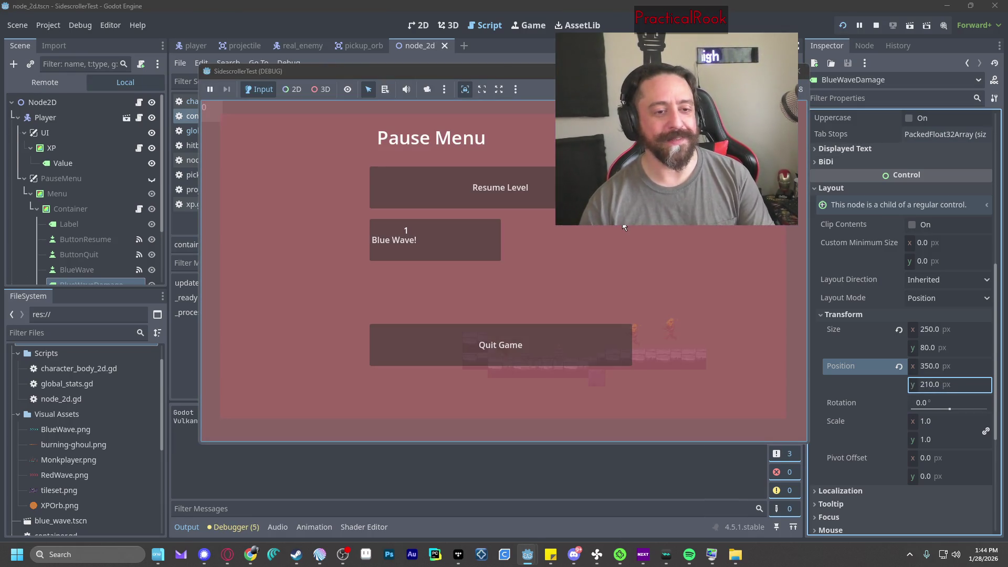
pyautogui.click(798, 71)
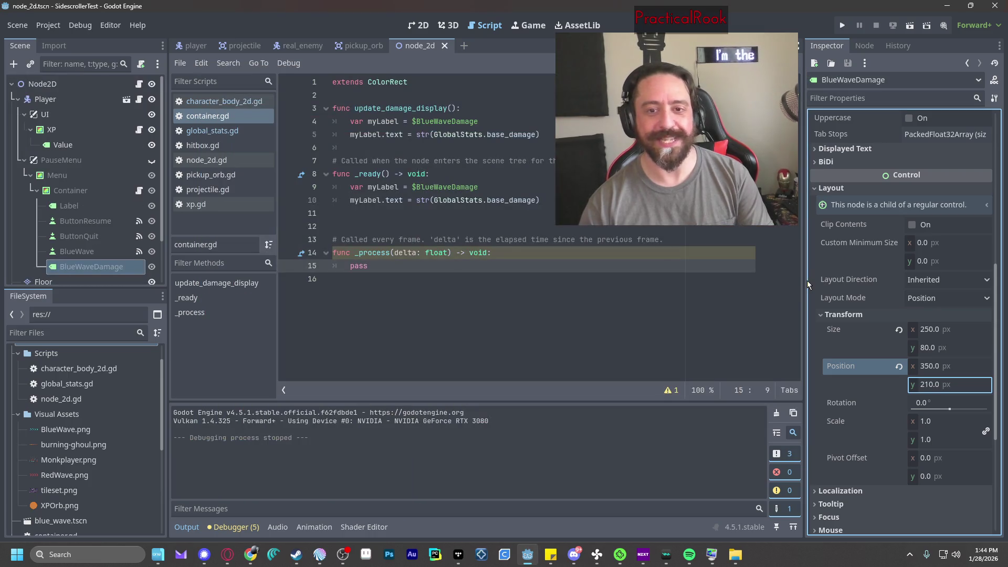
pyautogui.click(899, 330)
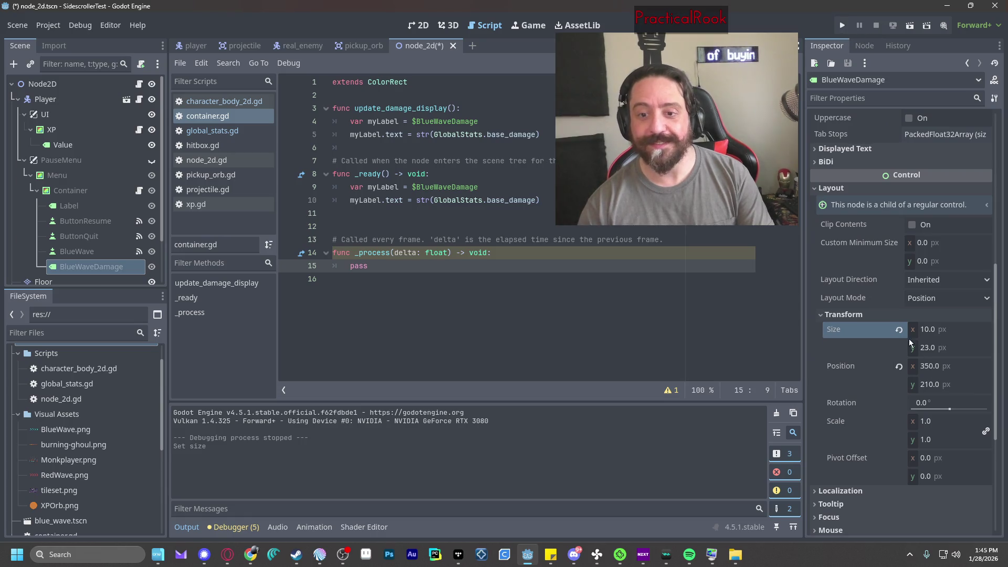
pyautogui.click(844, 25)
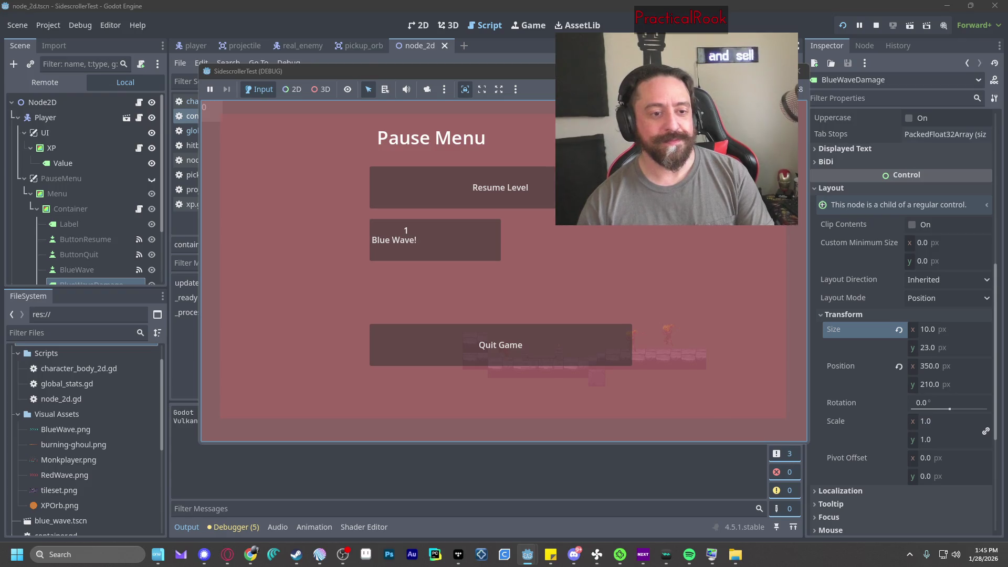
pyautogui.click(799, 70)
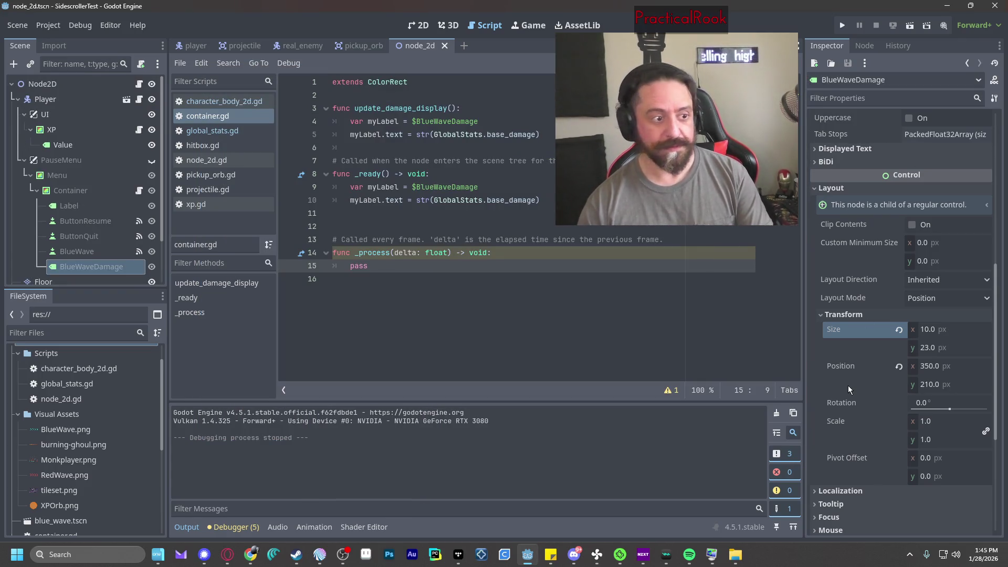
# Set BlueWaveDamage's y position to 220.
pyautogui.scroll(6, 887, 357)
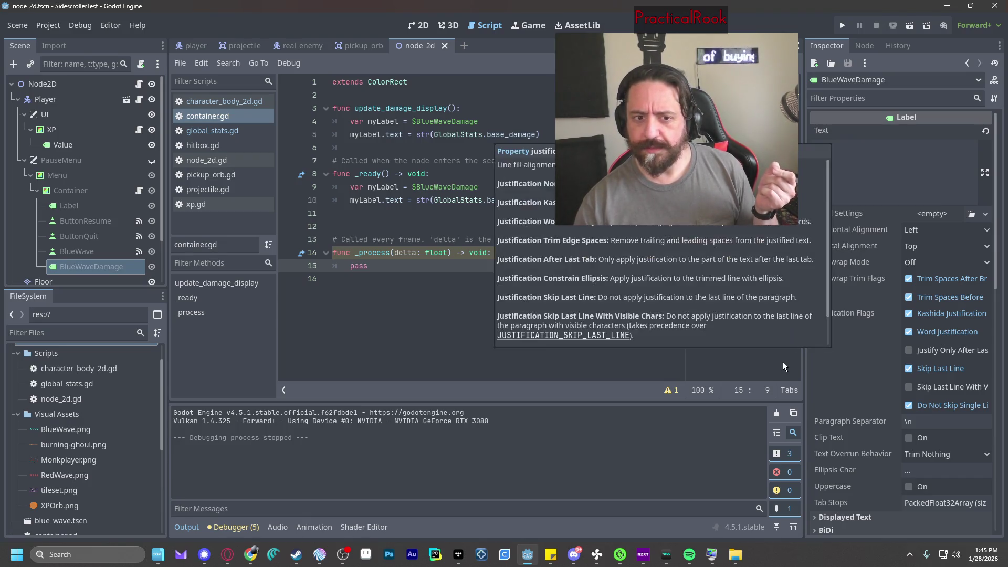
pyautogui.scroll(-2, 827, 358)
pyautogui.scroll(-4, 829, 358)
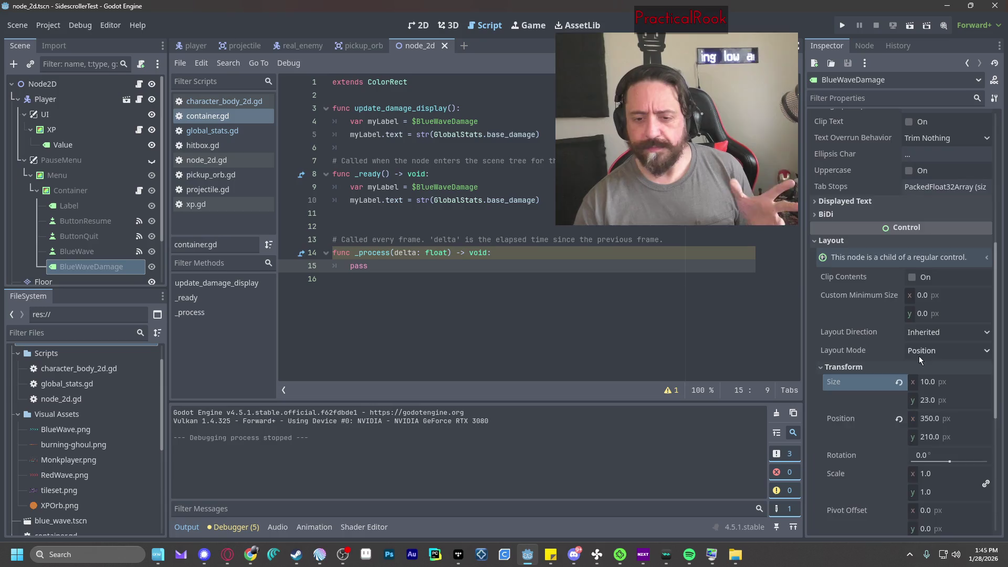
pyautogui.scroll(-2, 924, 357)
pyautogui.click(944, 332)
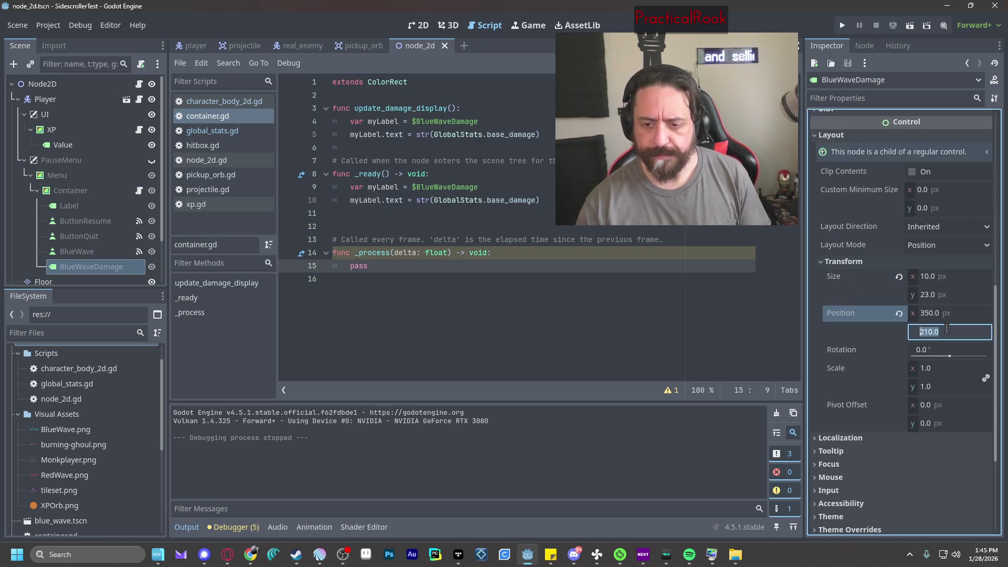
pyautogui.write('220')
pyautogui.press('Return')
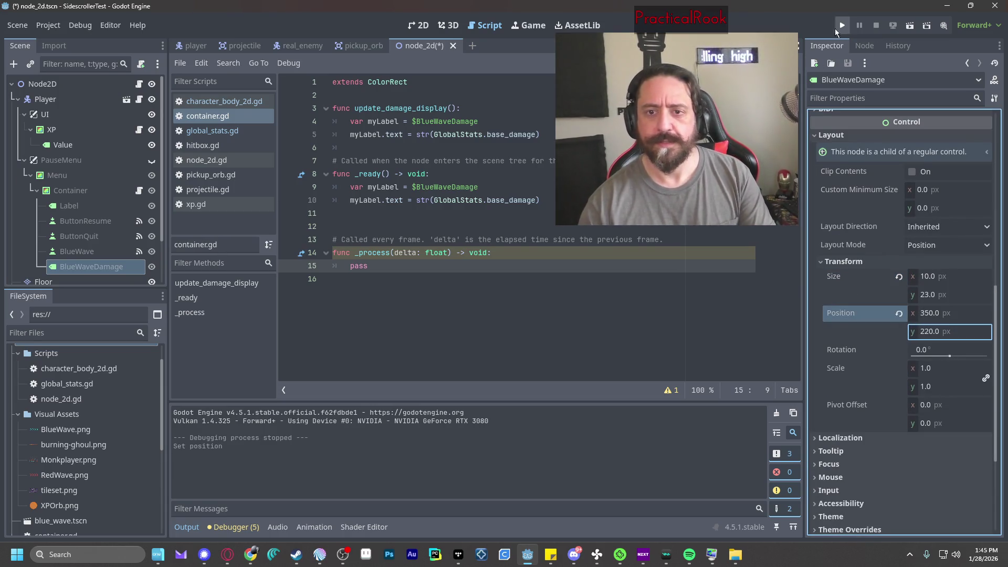
# Test-run the game, then view BlueWave's 285, 200 position for comparison.
pyautogui.click(841, 25)
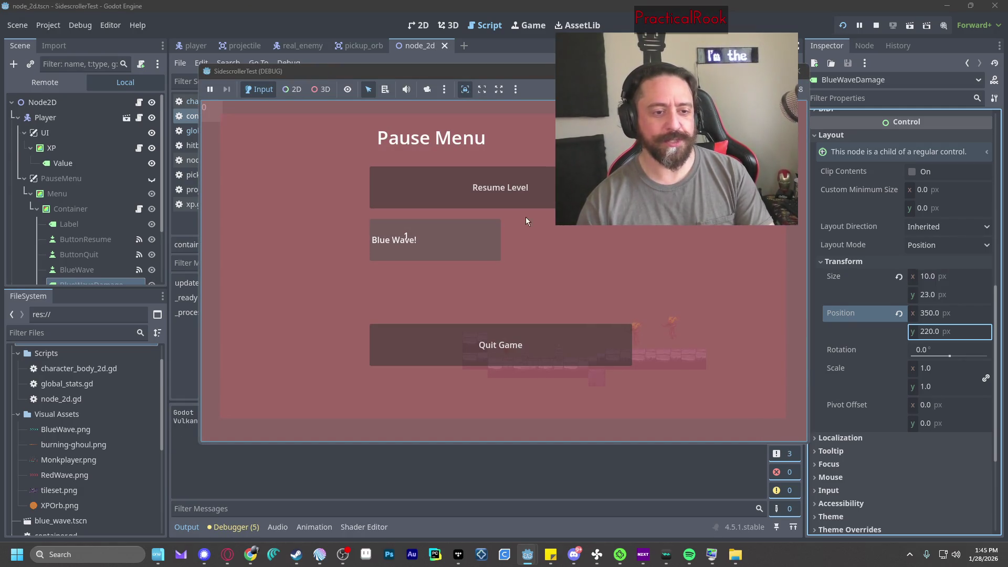
pyautogui.click(800, 72)
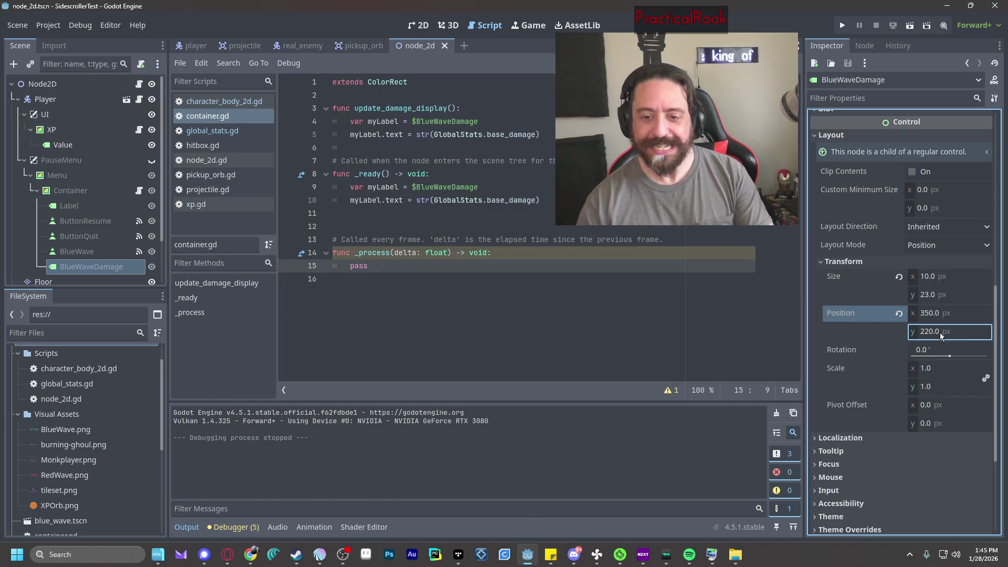
pyautogui.click(77, 251)
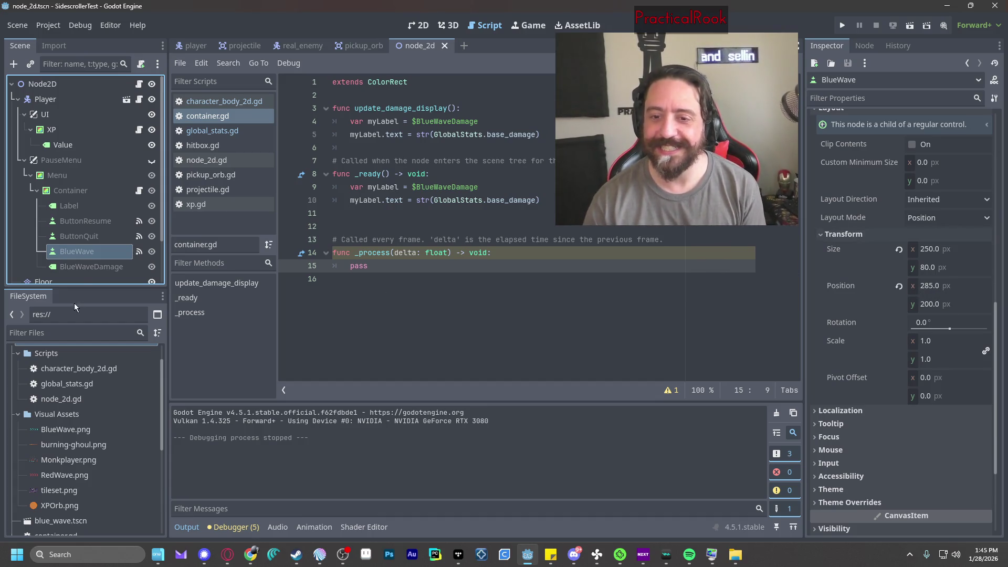
# Switch BlueWaveDamage to Anchors layout with a preset and inspect its anchor settings.
pyautogui.click(86, 265)
pyautogui.click(934, 244)
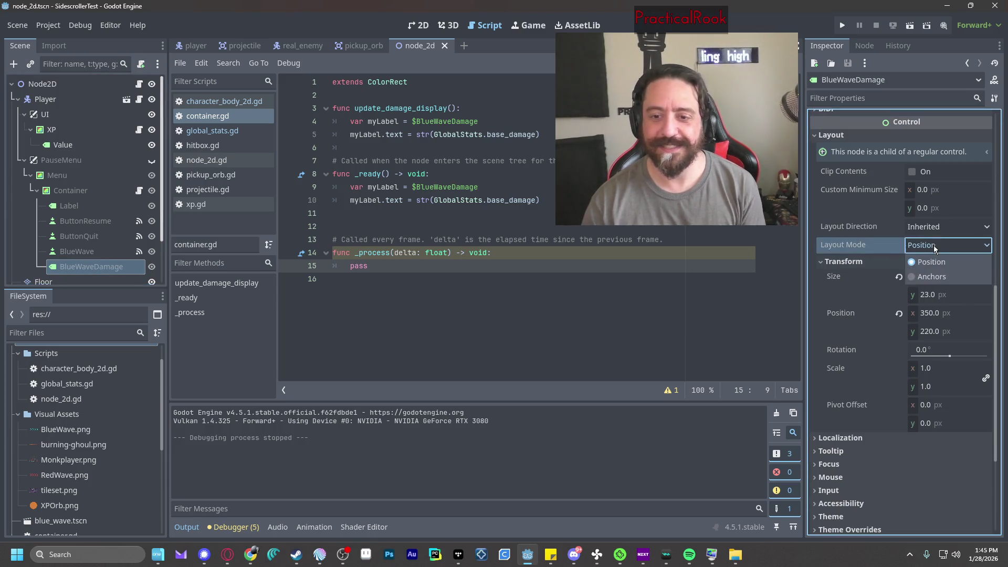
pyautogui.click(936, 273)
pyautogui.click(944, 267)
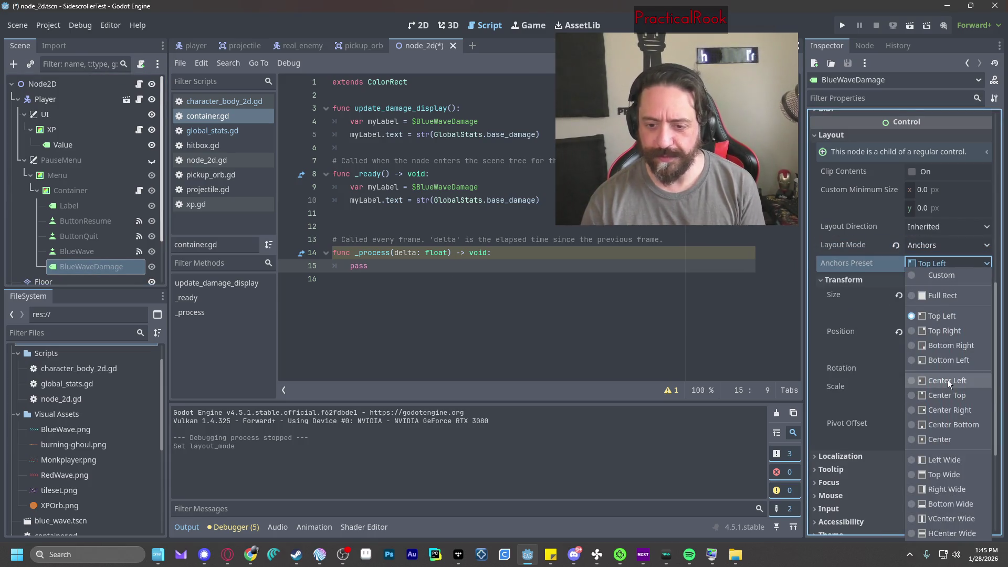
pyautogui.click(964, 277)
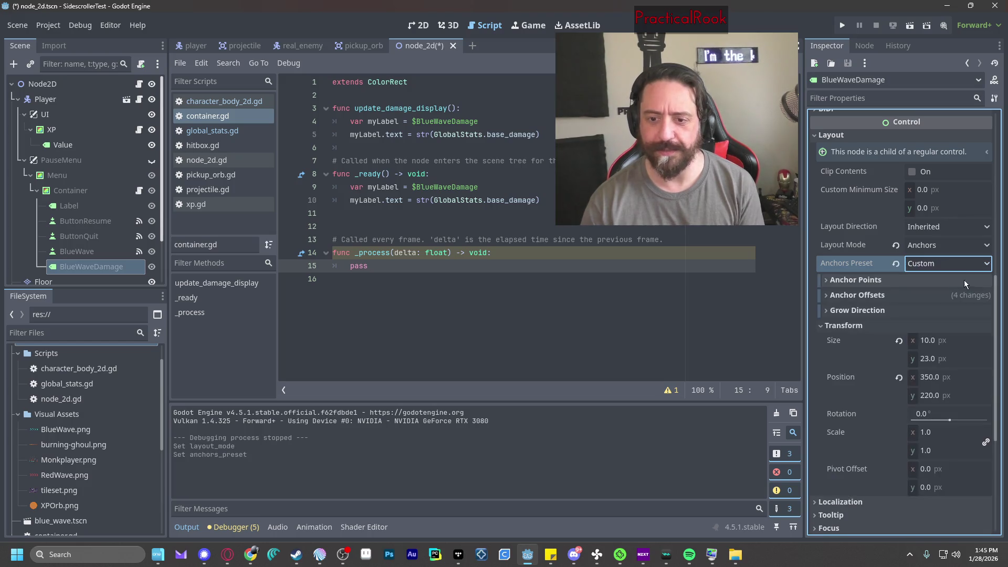
pyautogui.click(827, 280)
pyautogui.click(828, 280)
pyautogui.click(828, 294)
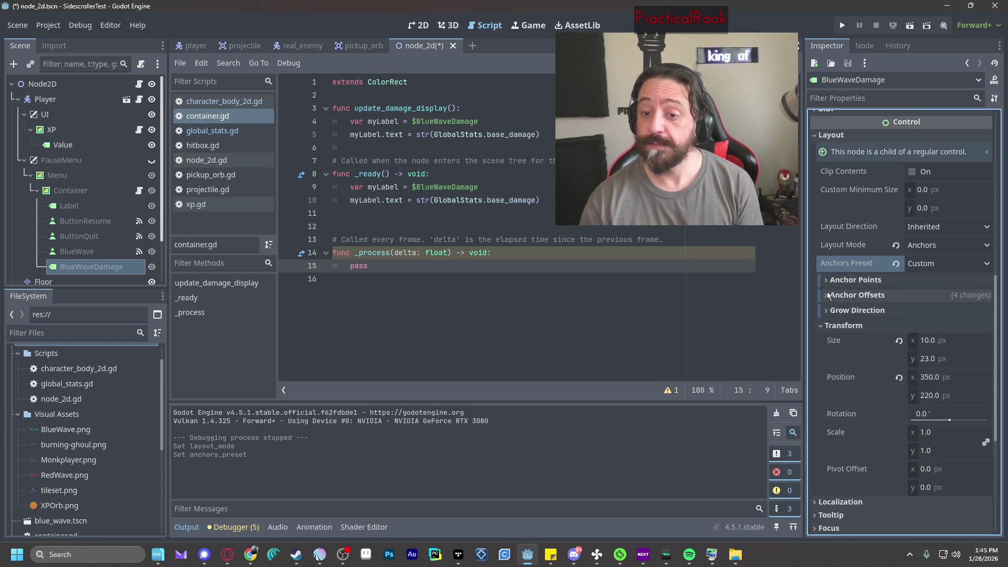
pyautogui.click(827, 291)
pyautogui.click(824, 310)
pyautogui.click(826, 308)
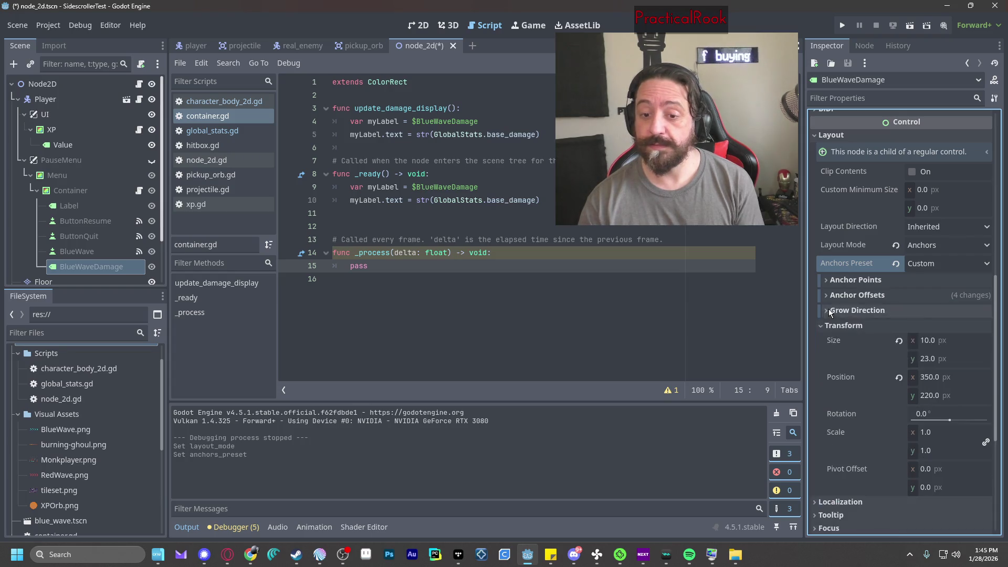
# Return BlueWaveDamage to Position layout mode and test-run the game with F5.
pyautogui.click(964, 263)
pyautogui.click(950, 250)
pyautogui.click(950, 246)
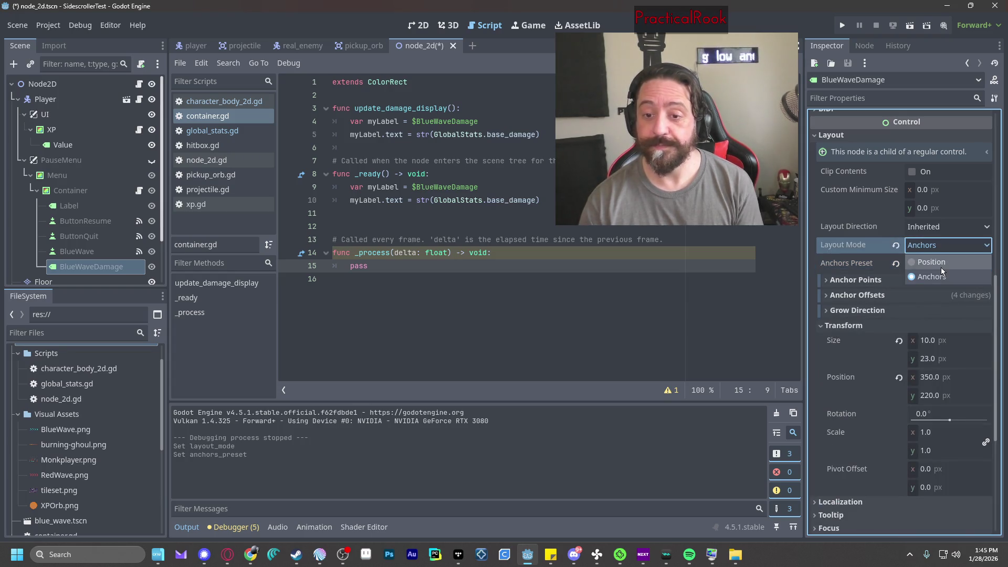
pyautogui.click(941, 263)
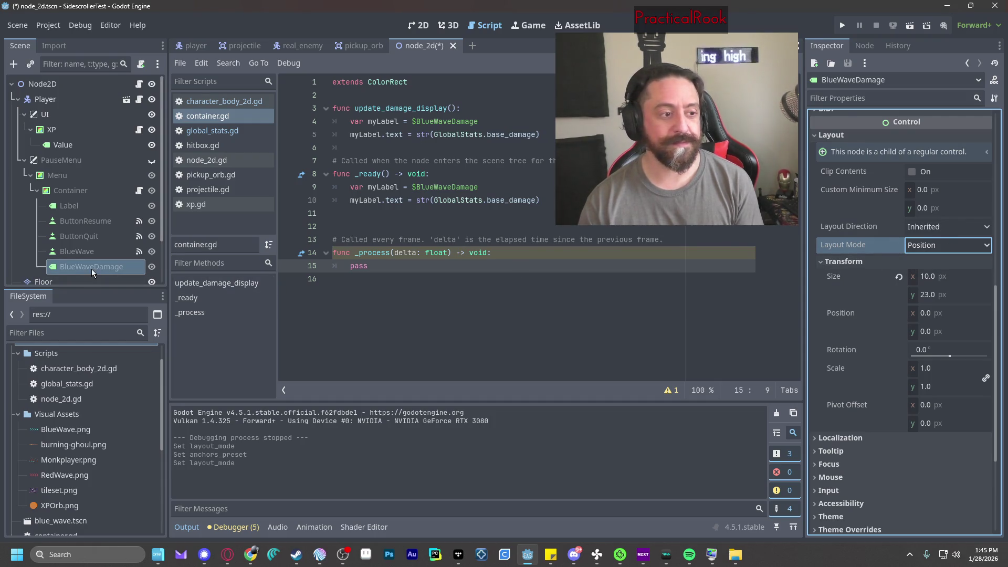
pyautogui.click(91, 267)
pyautogui.press('F5')
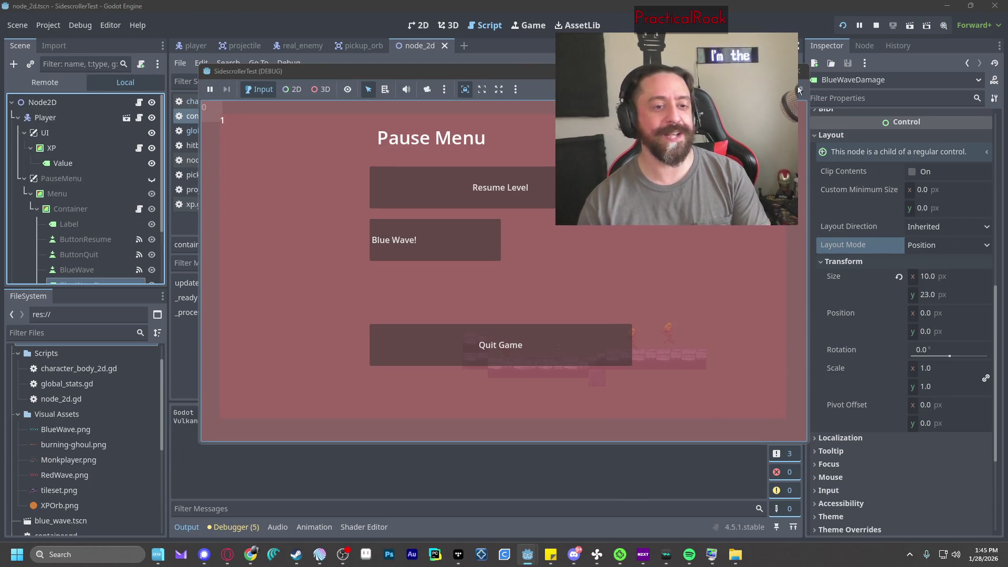
pyautogui.click(800, 73)
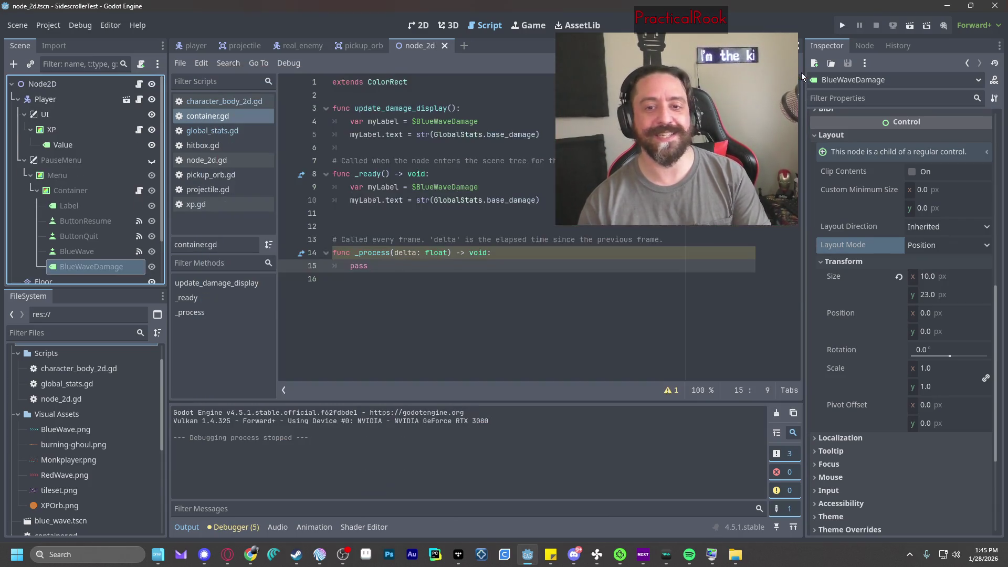
# Set the BlueWaveDamage label's position to x 285, y 225.
pyautogui.click(74, 250)
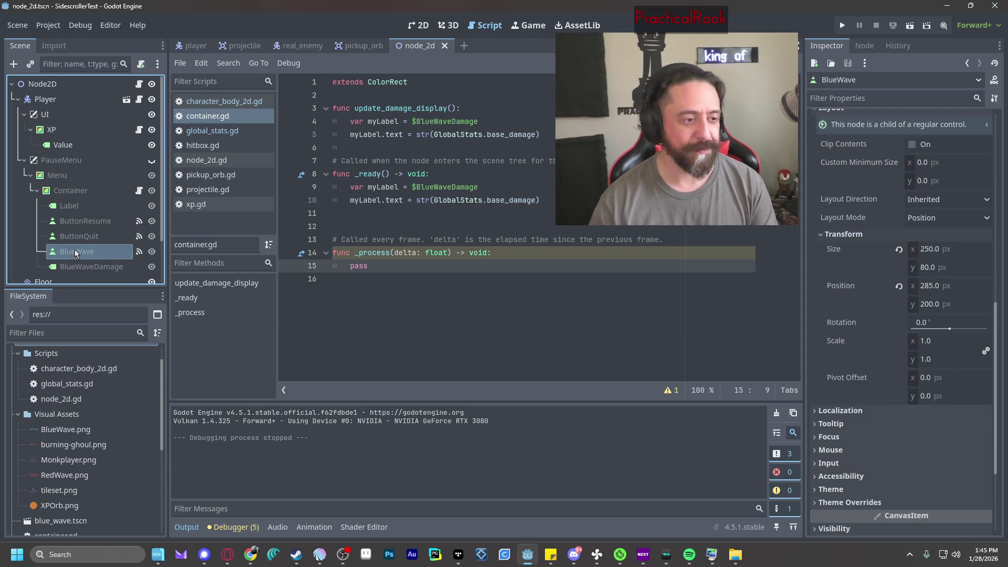
pyautogui.click(70, 266)
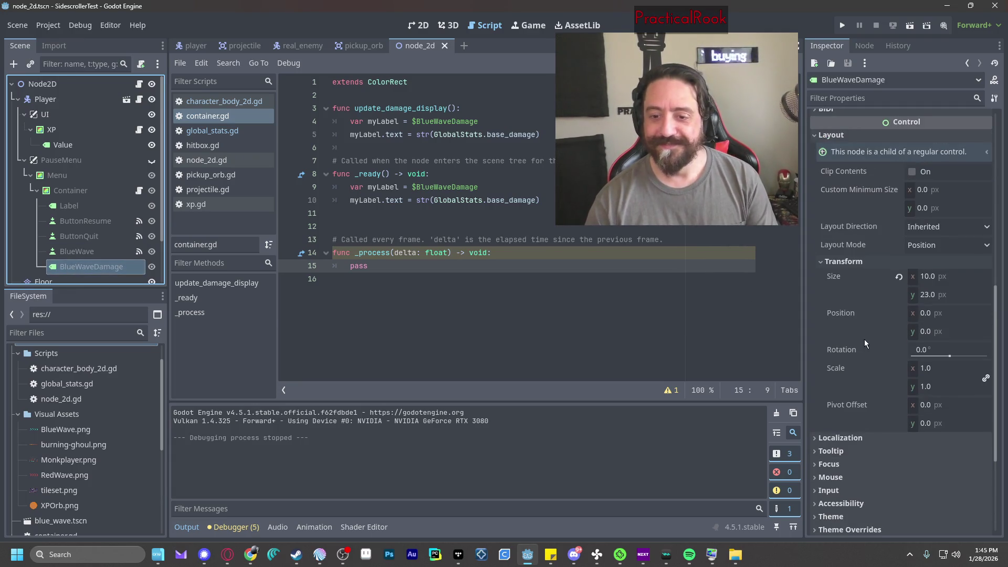
pyautogui.click(932, 313)
pyautogui.write('285')
pyautogui.press('Tab')
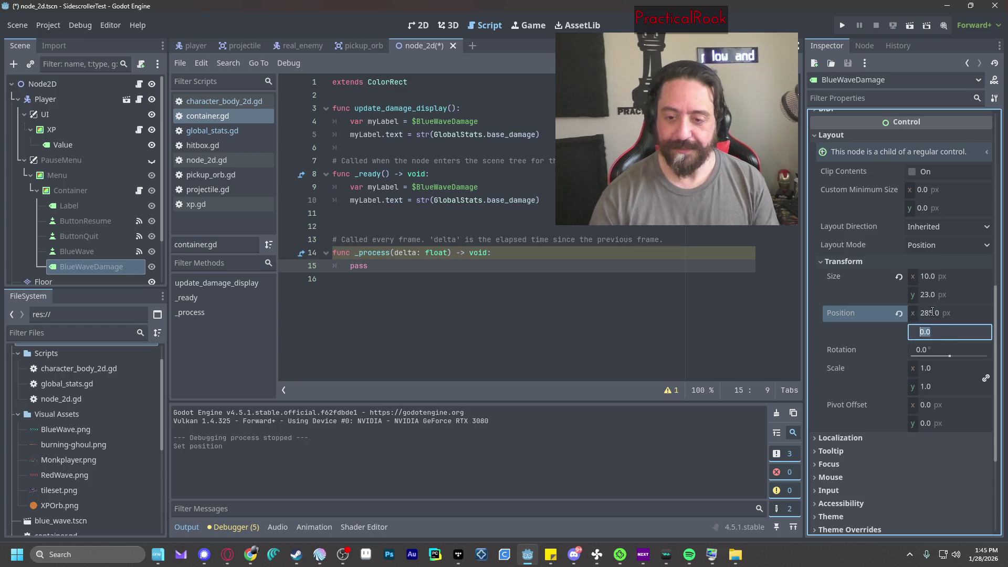
pyautogui.write('225')
pyautogui.press('Return')
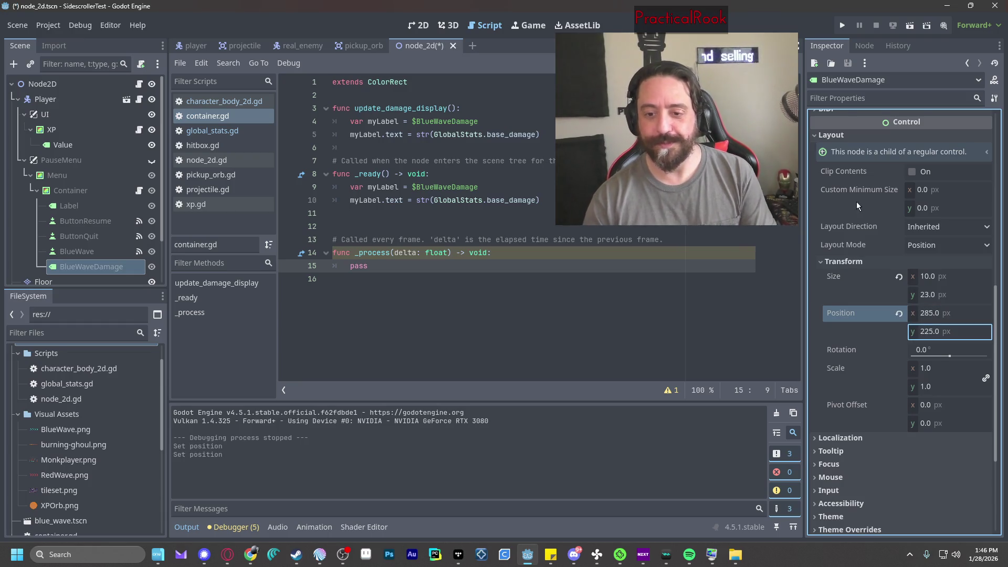
# Check the pause menu in a test run, then move the label's y position to 230.
pyautogui.click(841, 25)
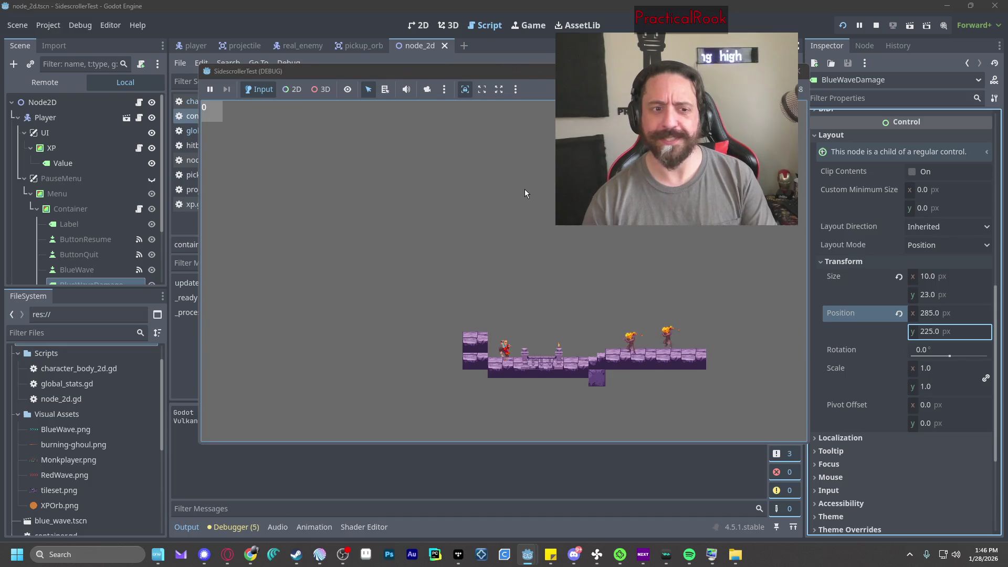
pyautogui.press('Escape')
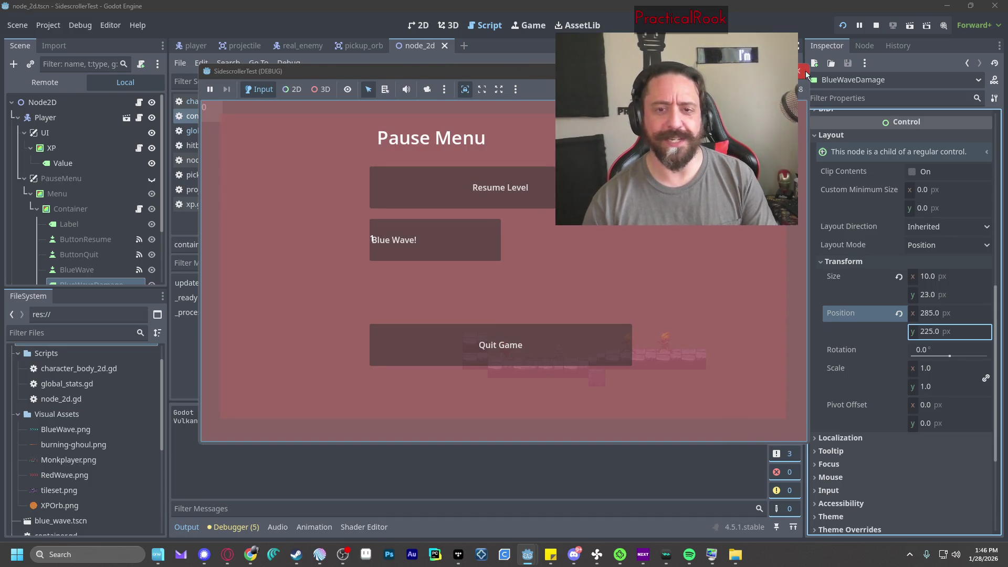
pyautogui.click(805, 72)
pyautogui.click(932, 334)
pyautogui.write('230')
pyautogui.press('Return')
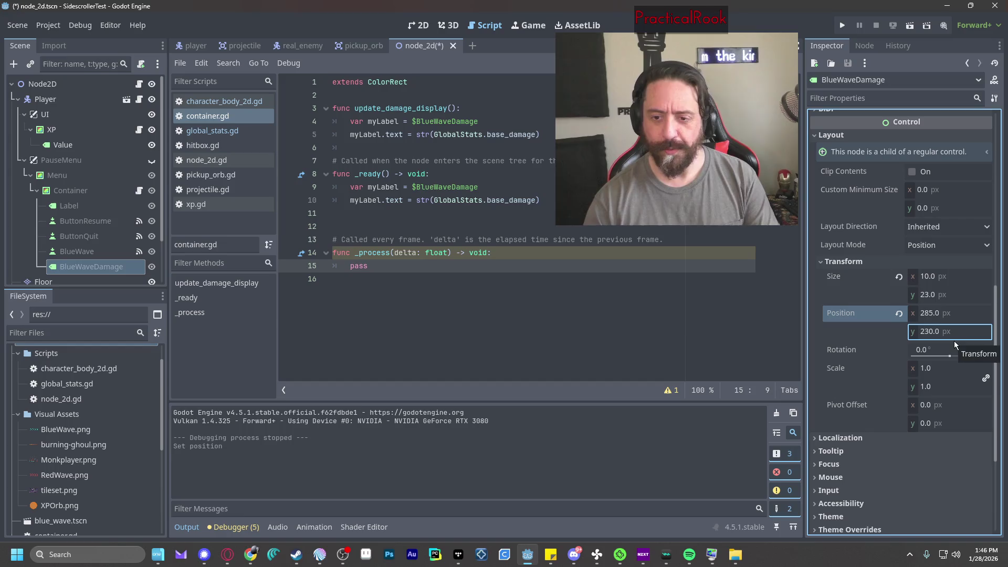
# Run the game again, then set the label's y position to 228.
pyautogui.click(842, 31)
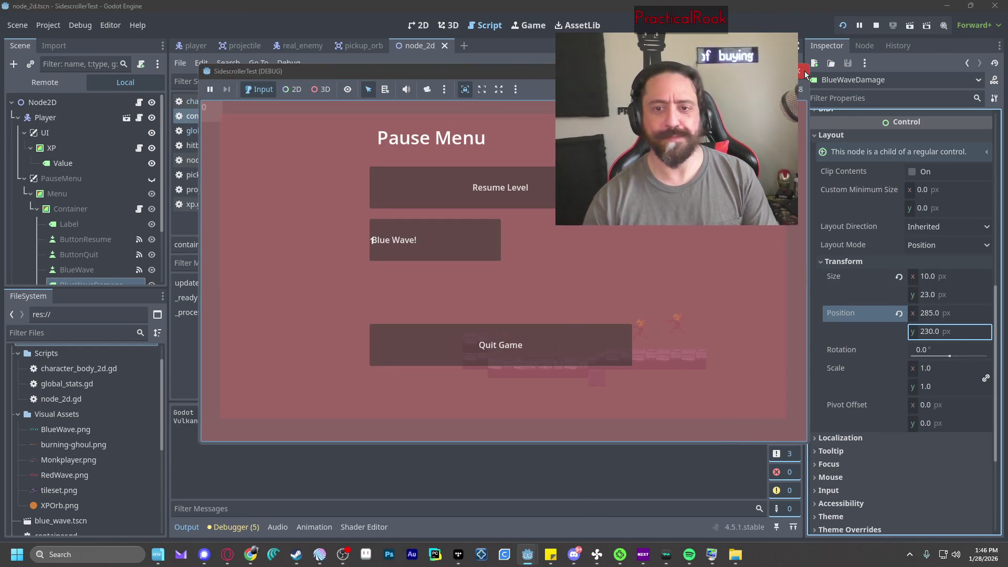
pyautogui.click(799, 71)
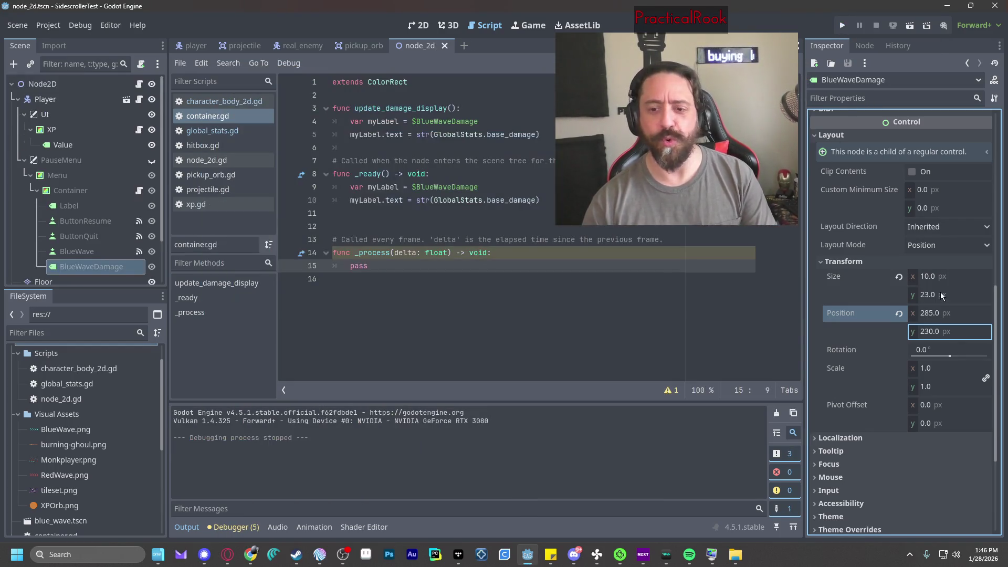
pyautogui.click(939, 331)
pyautogui.click(935, 332)
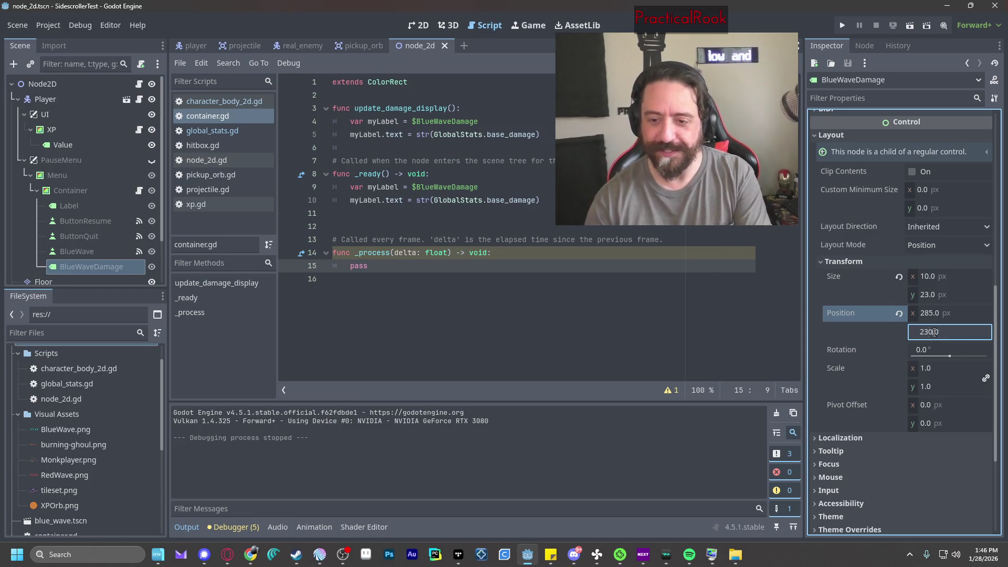
pyautogui.write('228')
pyautogui.press('Return')
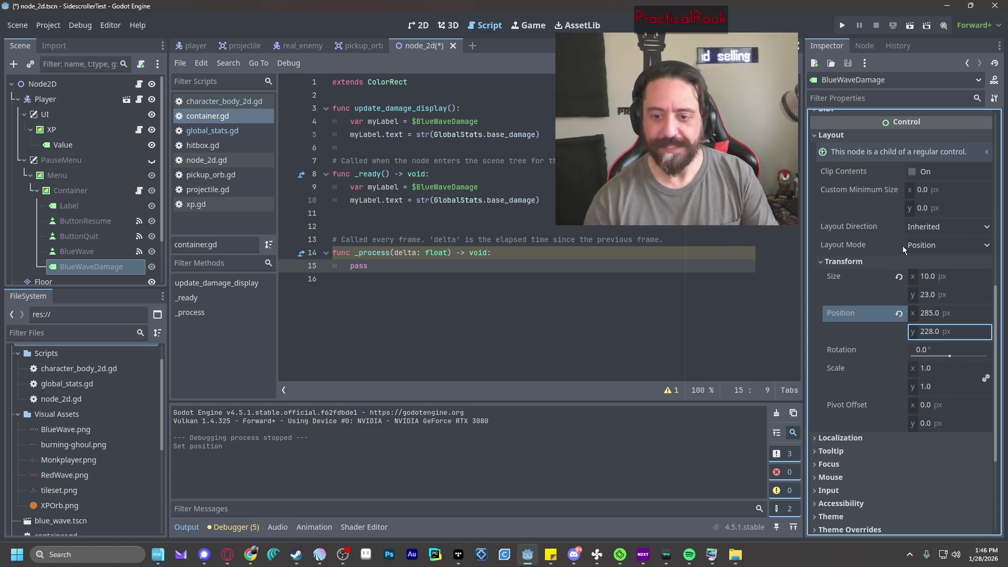
# Check the 228 placement in the pause menu, stop the game, and select BlueWave.
pyautogui.click(843, 24)
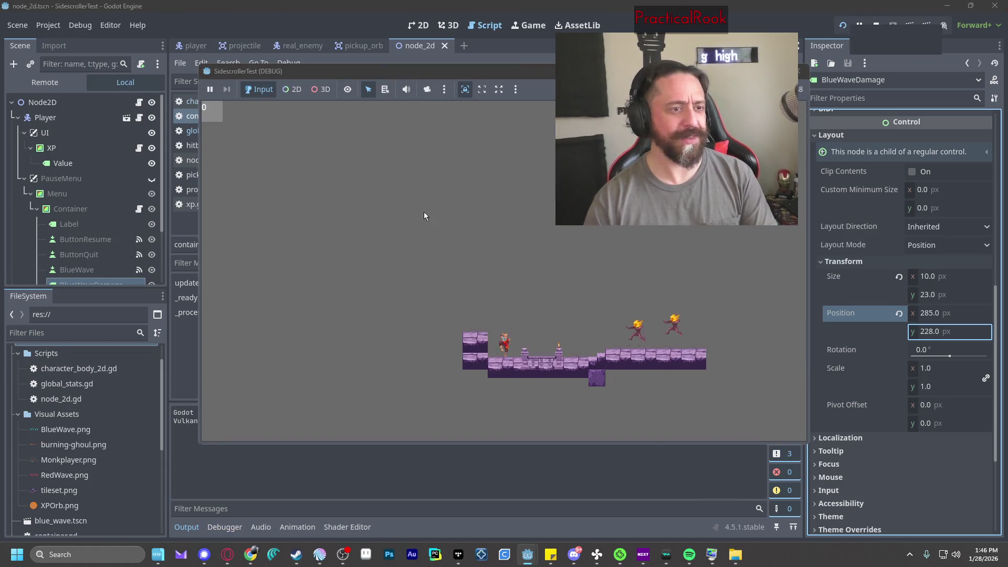
pyautogui.press('Escape')
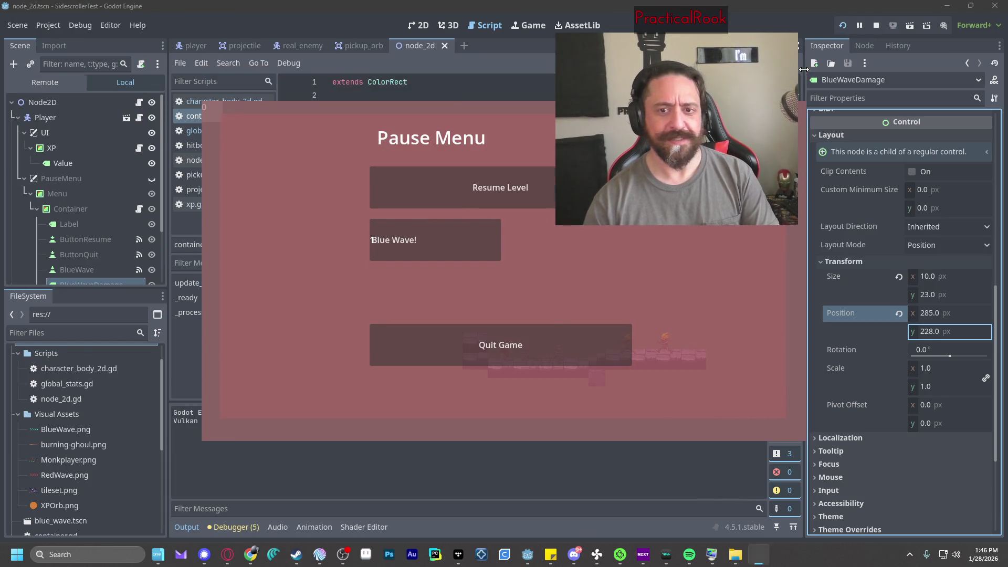
pyautogui.press('F8')
pyautogui.click(84, 252)
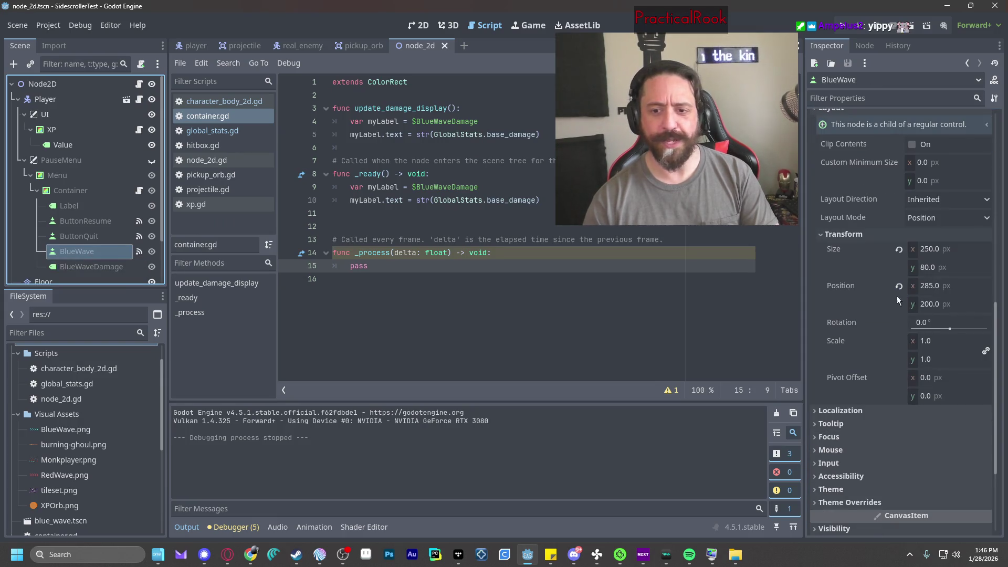
# Test-run the game, then move the BlueWaveDamage label to x 320.
pyautogui.click(90, 268)
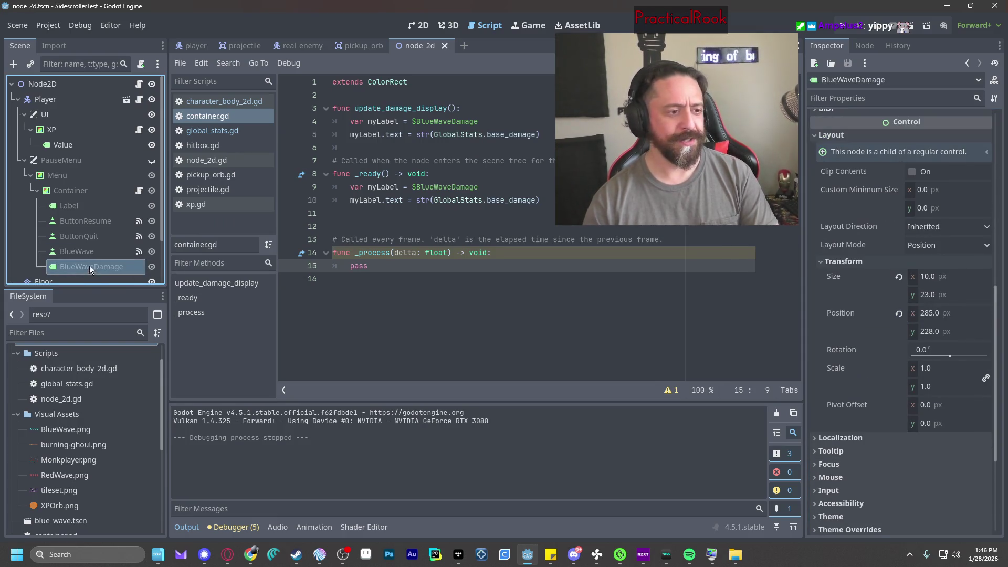
pyautogui.press('F5')
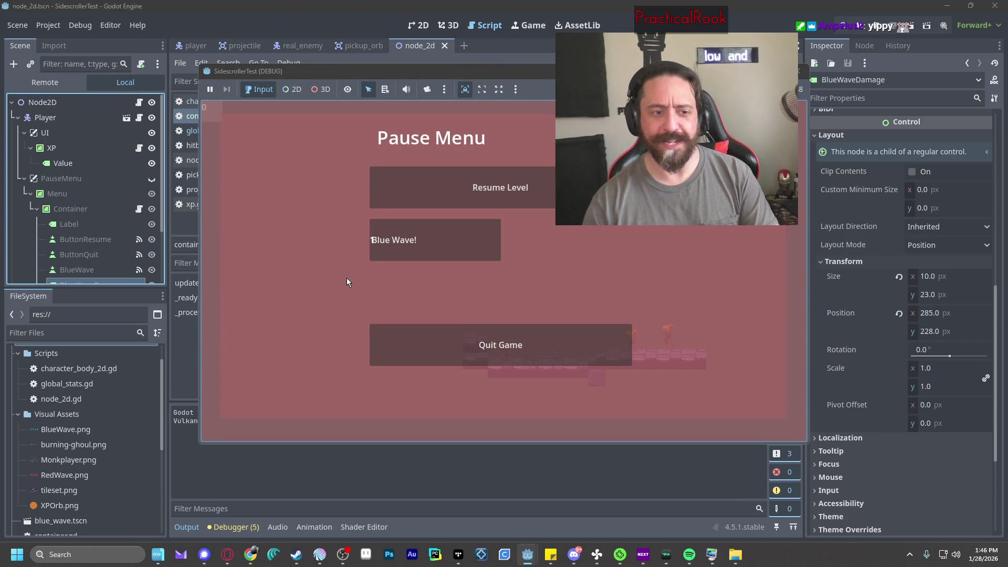
pyautogui.click(798, 74)
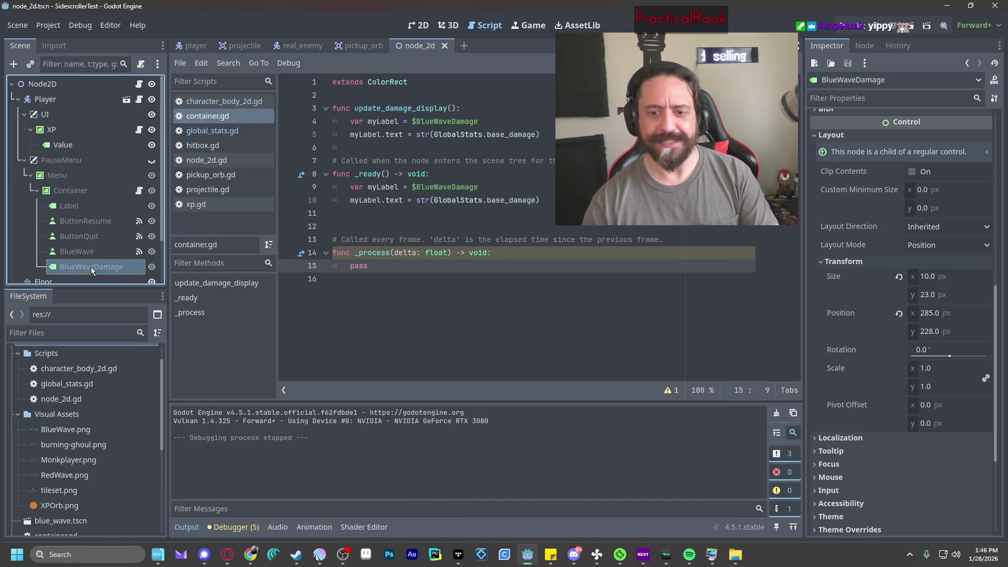
pyautogui.click(937, 315)
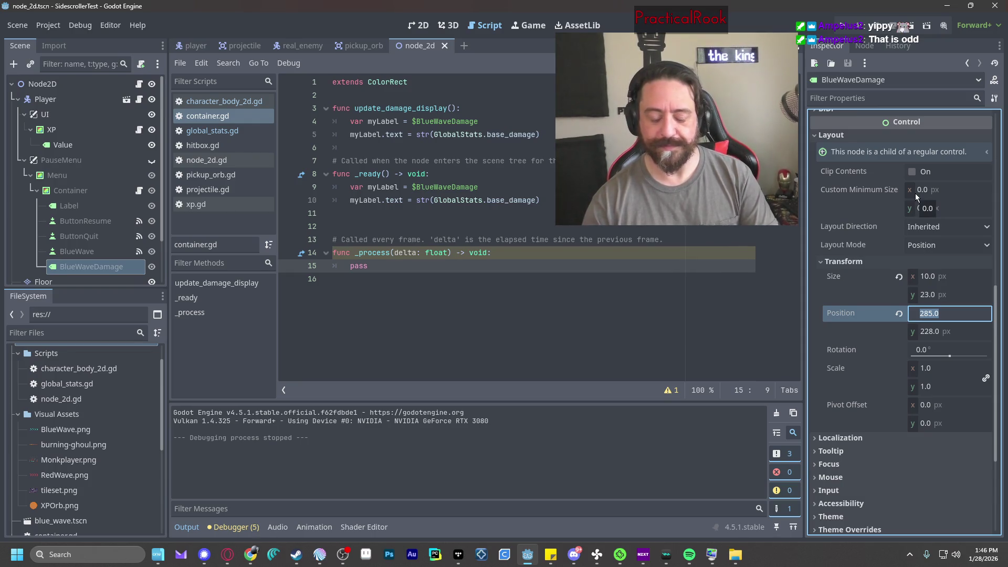
pyautogui.write('320')
pyautogui.press('Return')
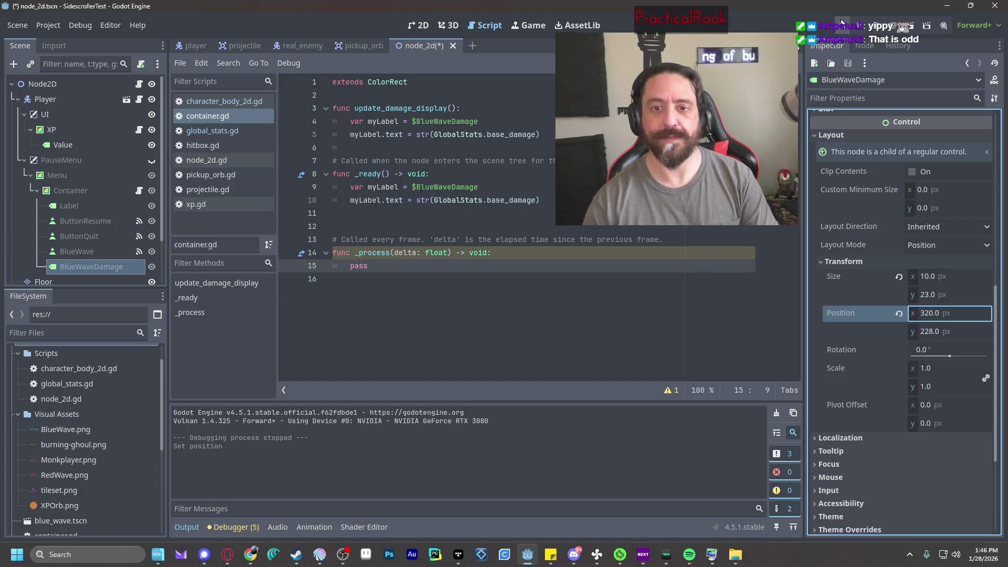
# Check x 320 in a test run, then try x 380 and run again.
pyautogui.click(841, 22)
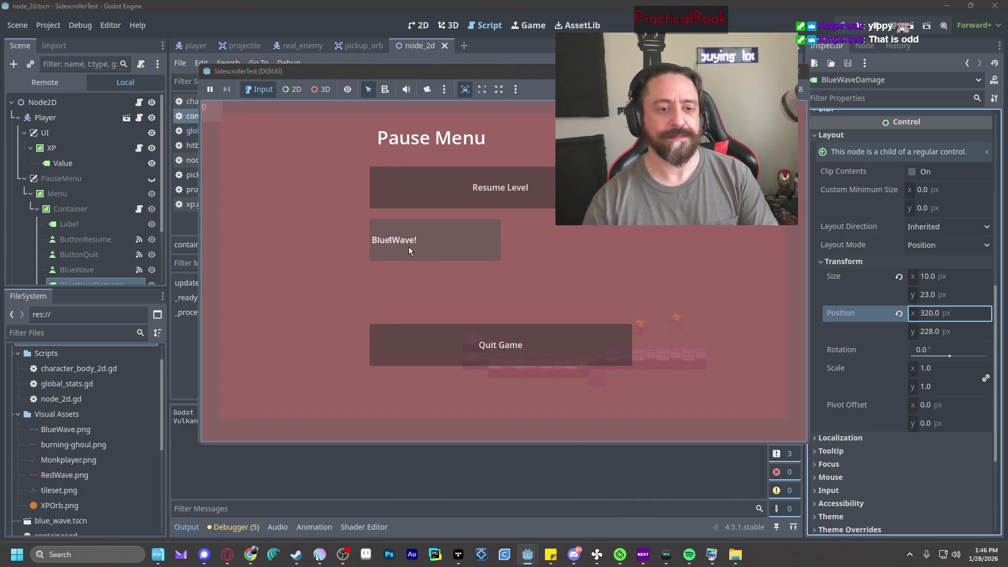
pyautogui.press('F8')
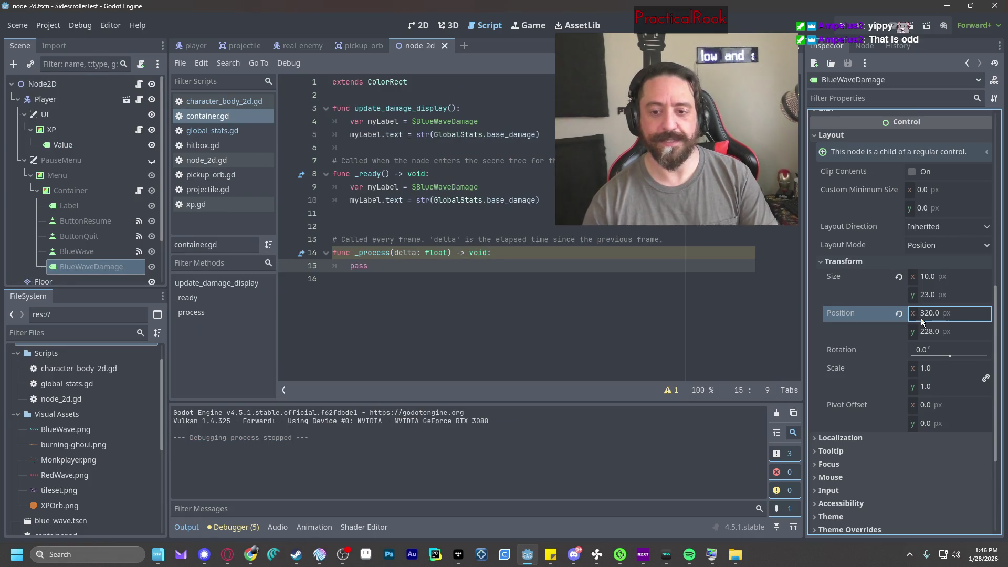
pyautogui.click(921, 319)
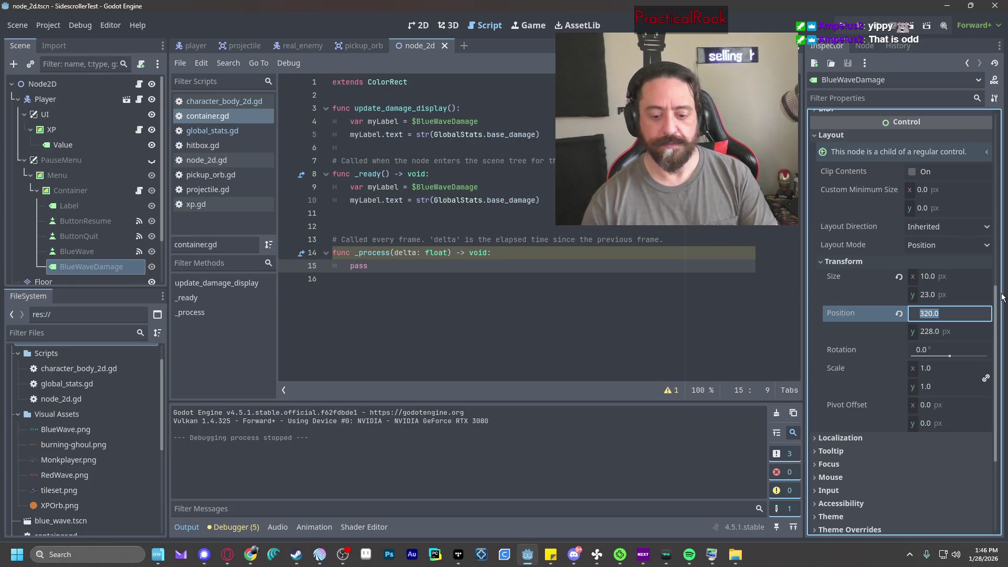
pyautogui.write('380')
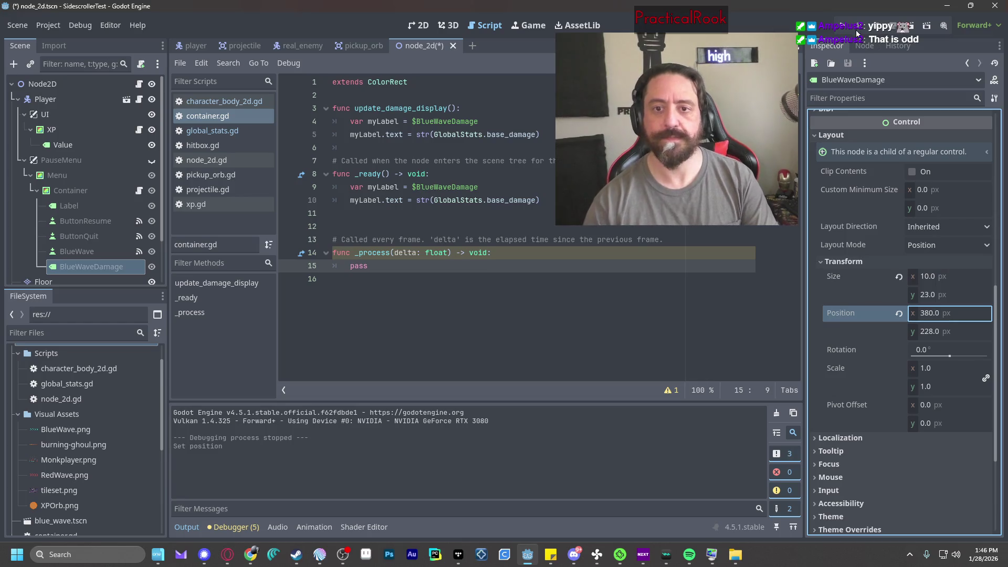
pyautogui.press('F5')
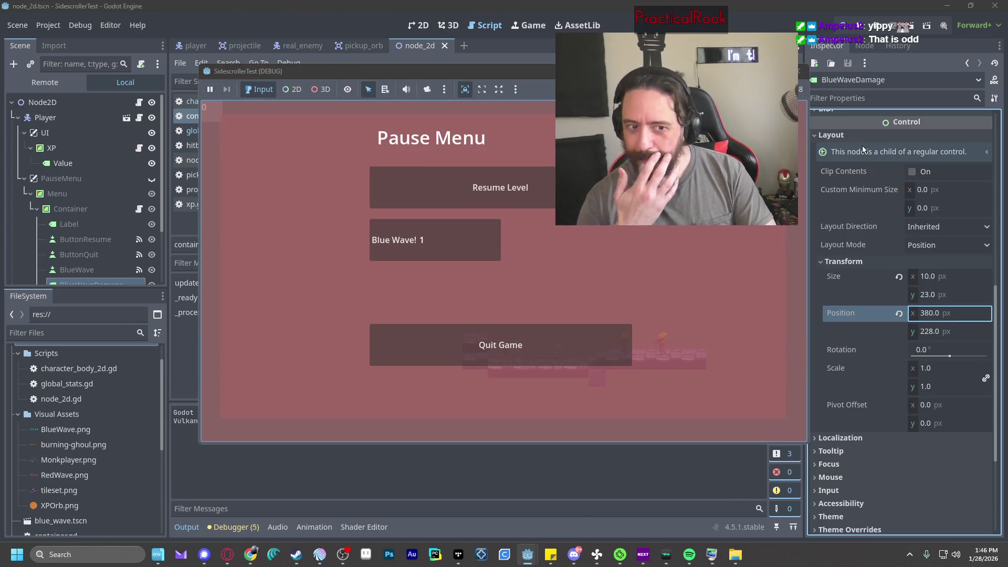
pyautogui.click(799, 71)
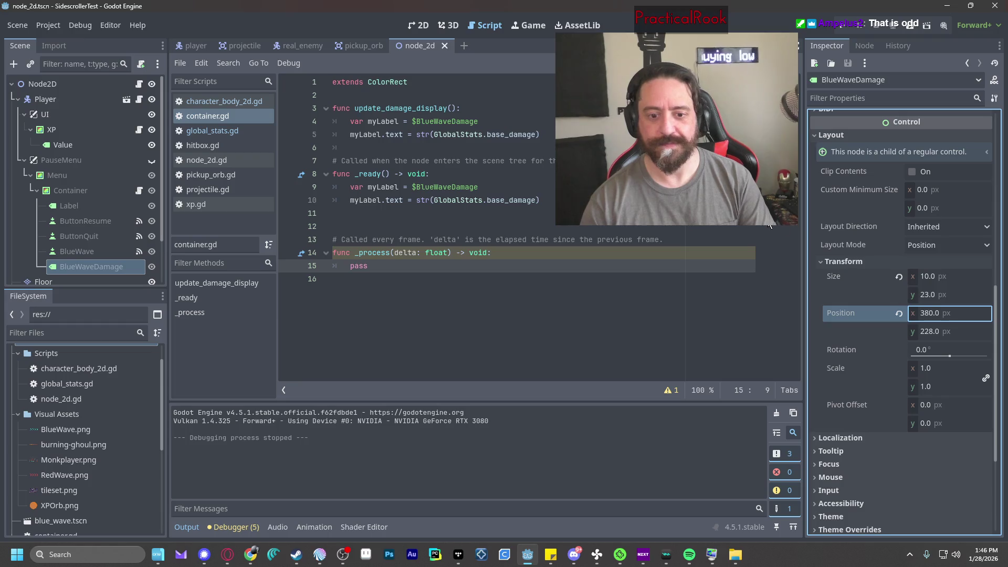
# Change the BlueWave button's text to 'Blue Wave Damage:'.
pyautogui.scroll(8, 881, 292)
pyautogui.scroll(-7, 890, 292)
pyautogui.scroll(-3, 890, 289)
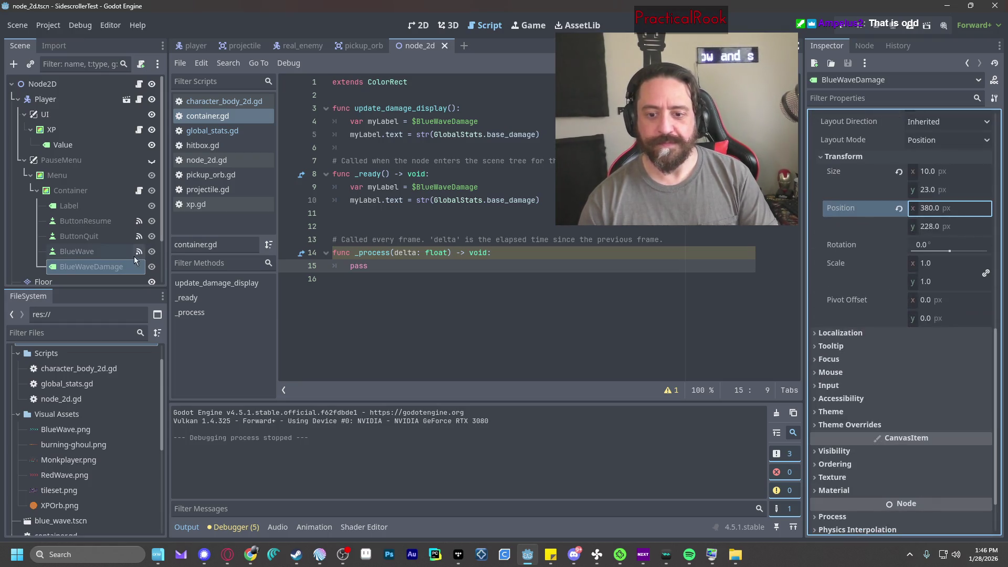
pyautogui.click(92, 255)
pyautogui.scroll(3, 886, 217)
pyautogui.scroll(4, 886, 216)
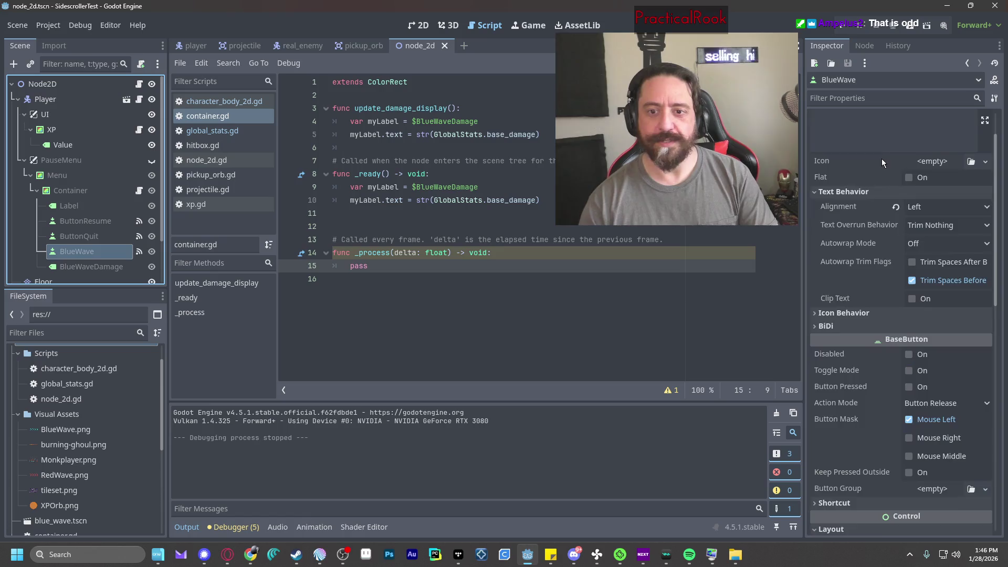
pyautogui.click(886, 154)
pyautogui.press('BackSpace')
pyautogui.write('Damage:')
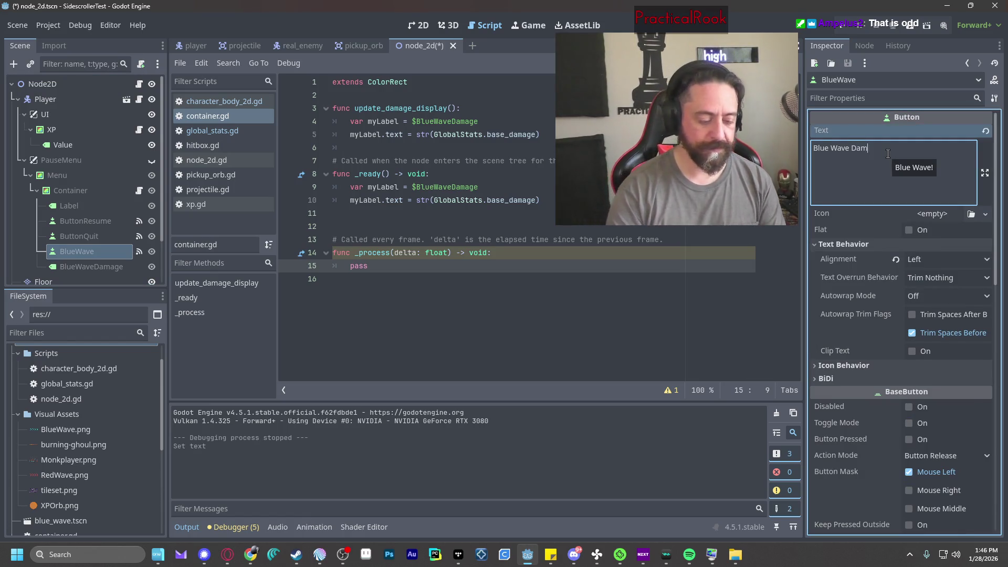
pyautogui.click(842, 332)
# Set the BlueWaveDamage label's x position to 420 and check it in a test run.
pyautogui.click(82, 266)
pyautogui.scroll(-2, 949, 425)
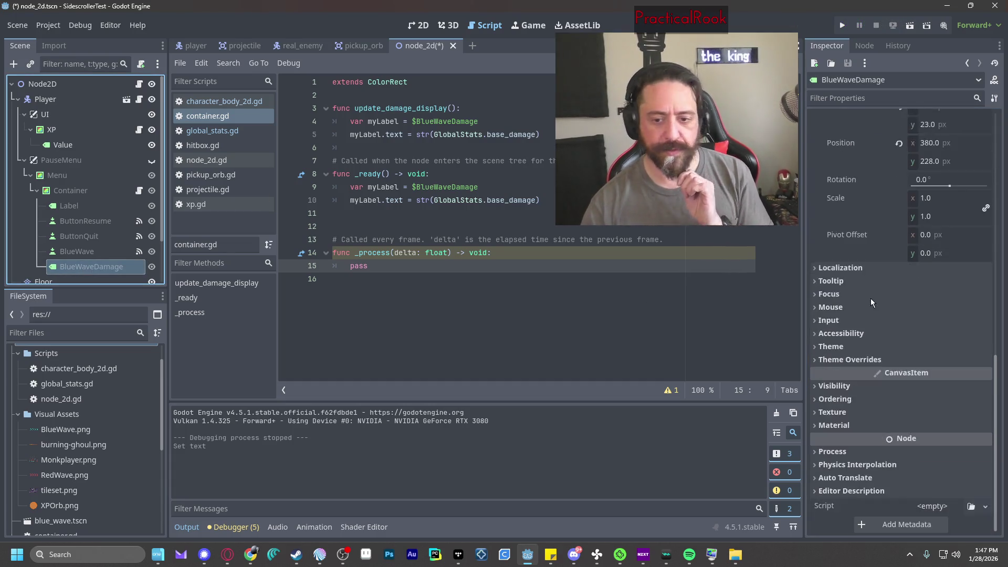
pyautogui.scroll(5, 949, 424)
pyautogui.click(932, 408)
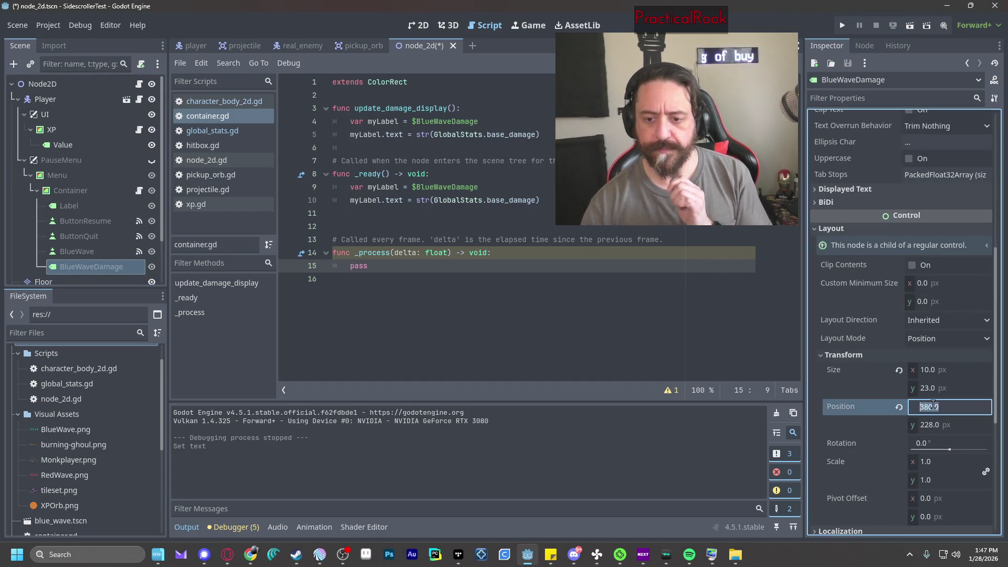
pyautogui.write('420')
pyautogui.press('Return')
pyautogui.click(844, 26)
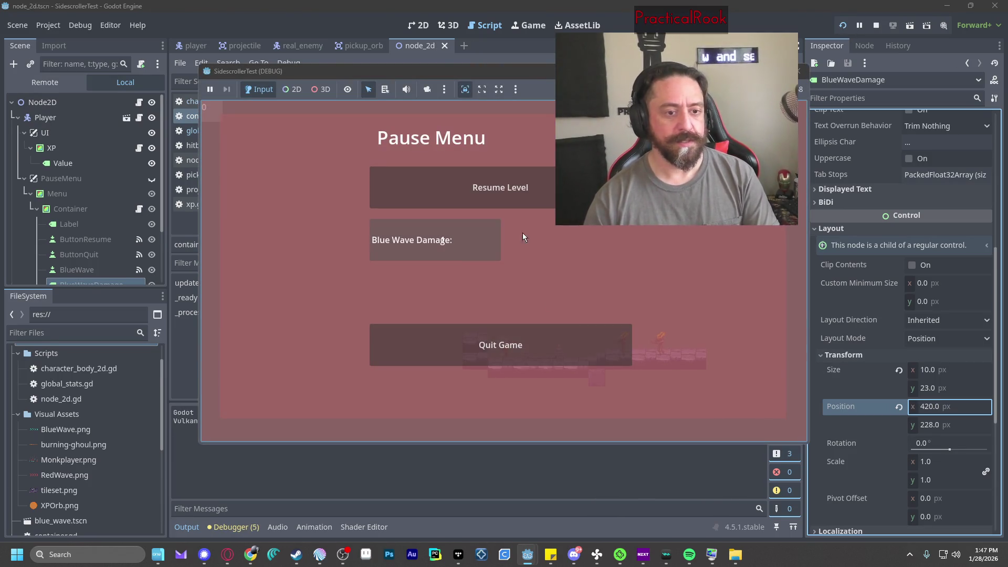
pyautogui.click(800, 72)
# Try the label at x 550 and check it in a test run.
pyautogui.click(927, 406)
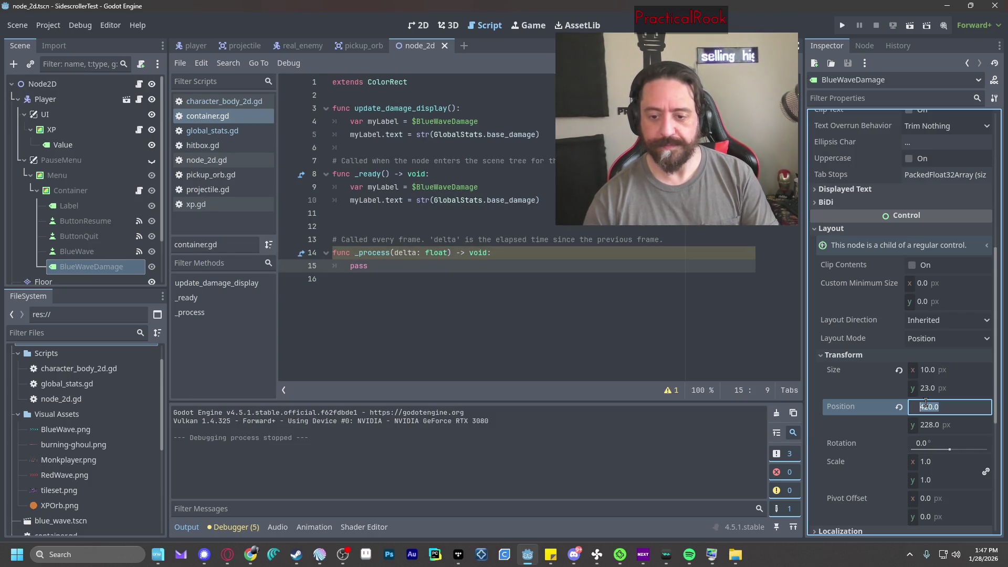
pyautogui.write('550')
pyautogui.press('Return')
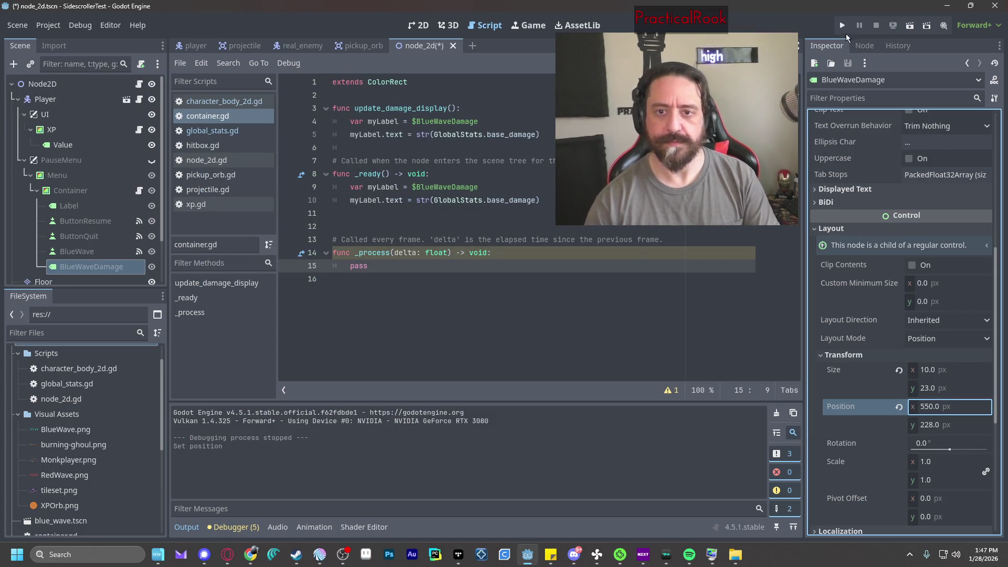
pyautogui.click(842, 26)
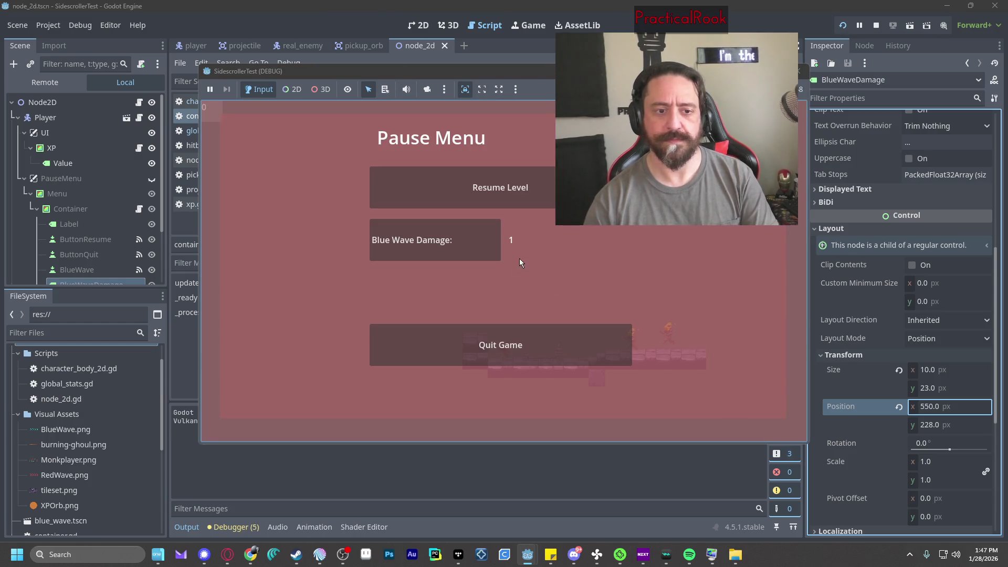
pyautogui.click(799, 71)
# Try x 500 in a test run, then settle the label's x position at 480.
pyautogui.click(980, 406)
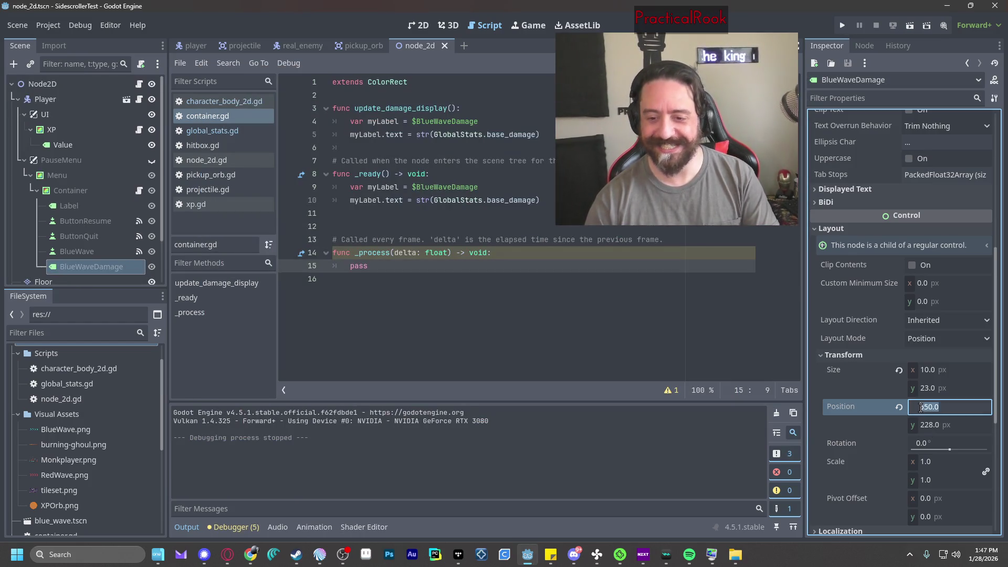
pyautogui.write('500')
pyautogui.press('Return')
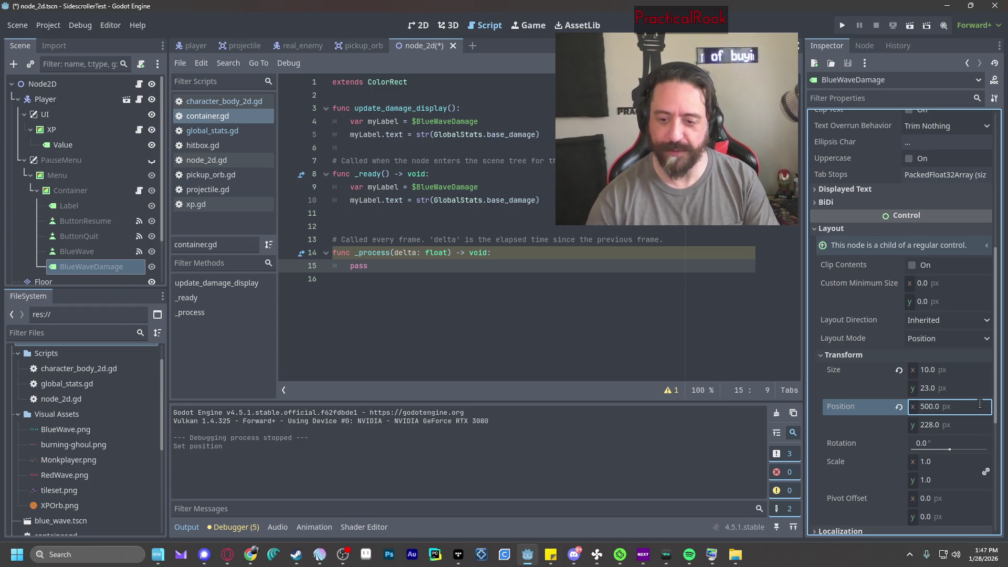
pyautogui.click(842, 27)
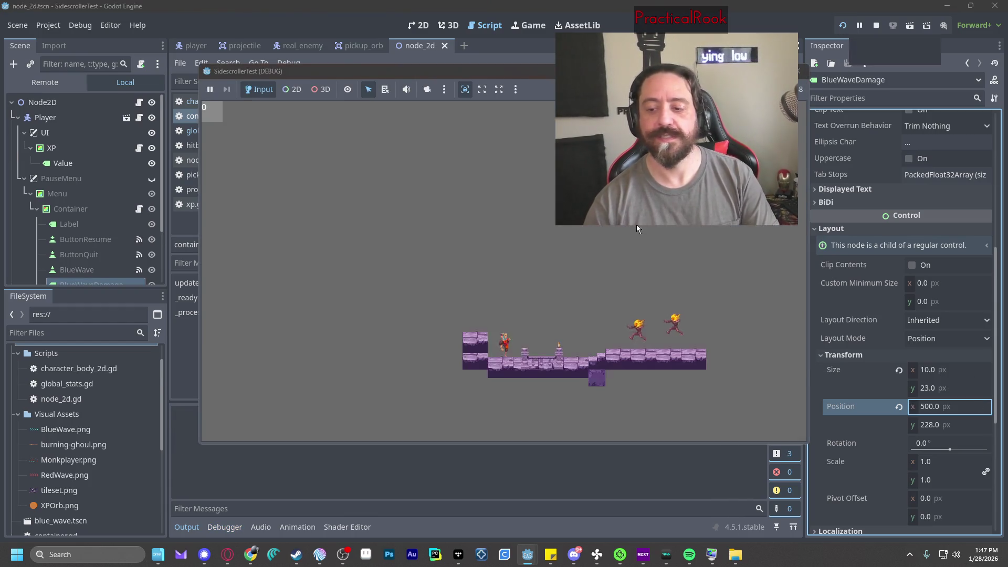
pyautogui.click(799, 71)
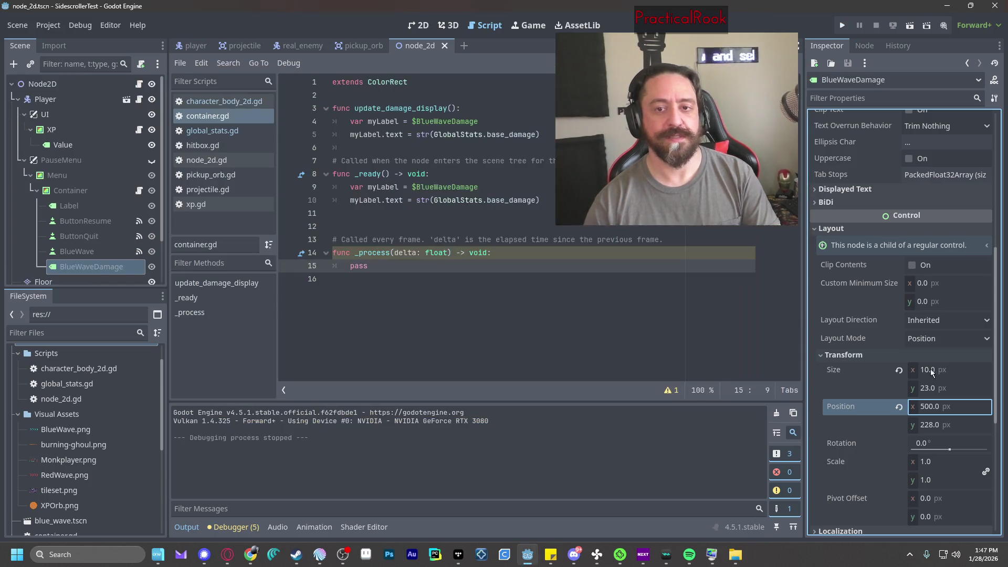
pyautogui.click(932, 408)
pyautogui.write('480')
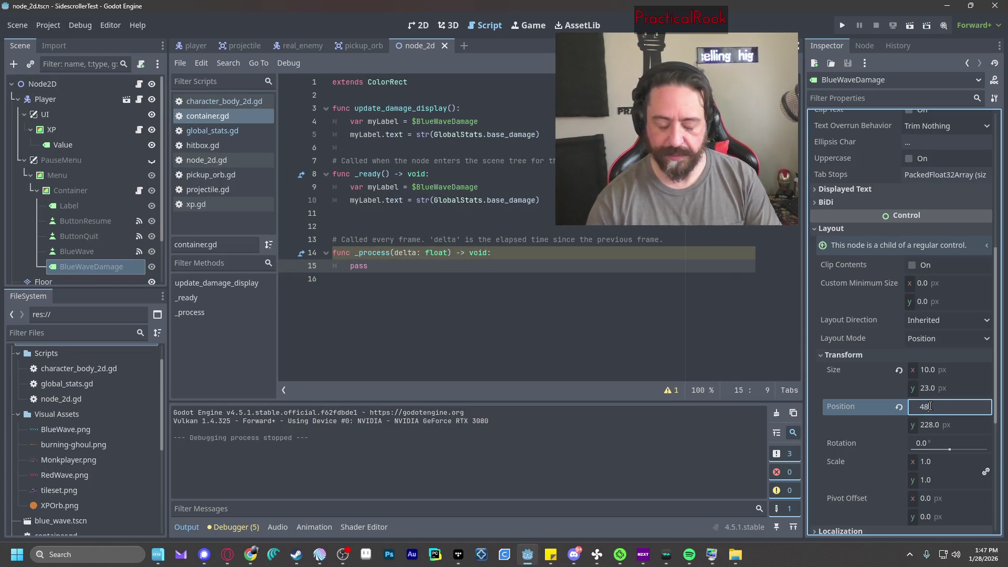
pyautogui.press('Return')
# In a test run, collect the orb, buy three Blue Wave Damage upgrades, then quit.
pyautogui.click(843, 24)
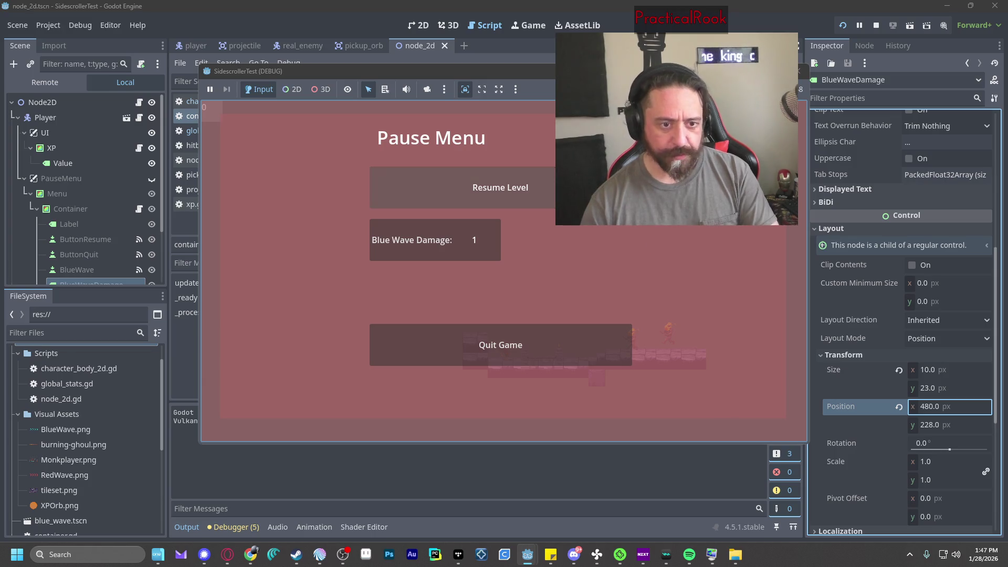
pyautogui.press('Escape')
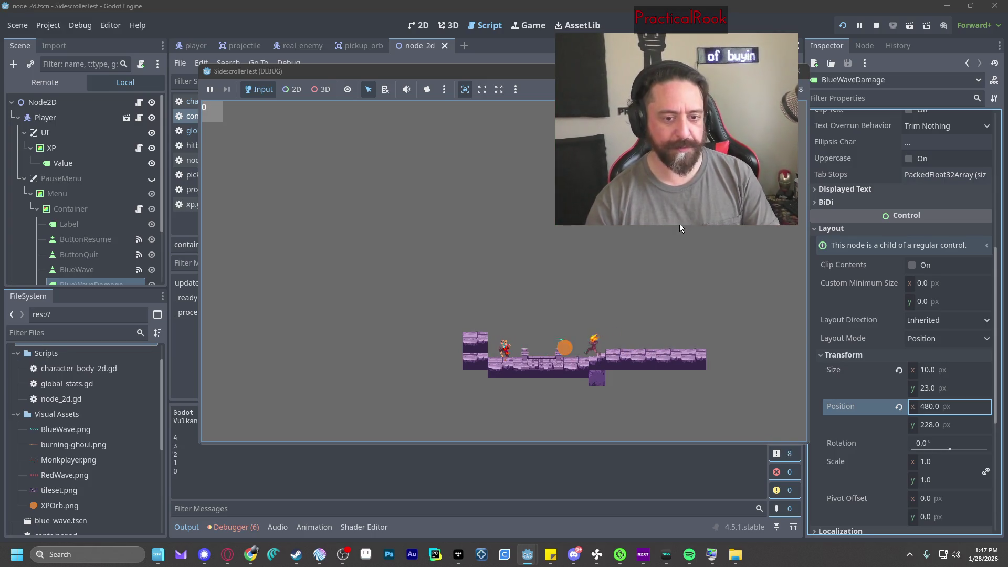
pyautogui.press('Right')
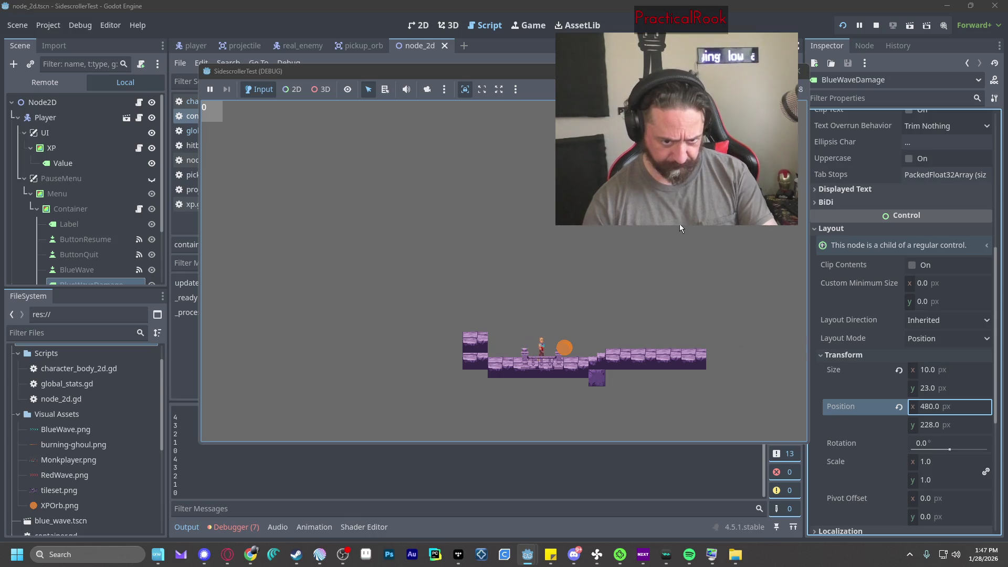
pyautogui.press('Escape')
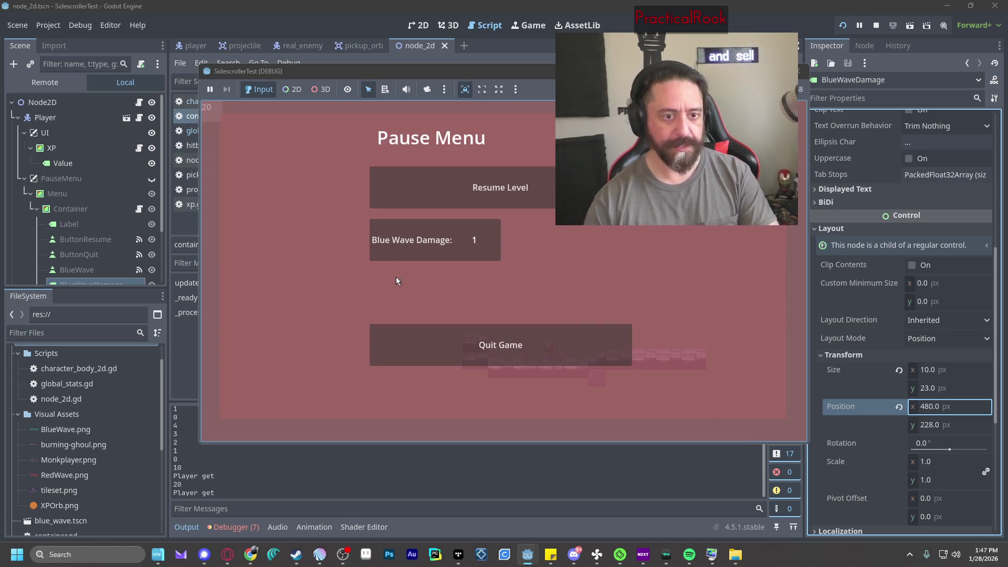
pyautogui.click(395, 249)
pyautogui.click(410, 236)
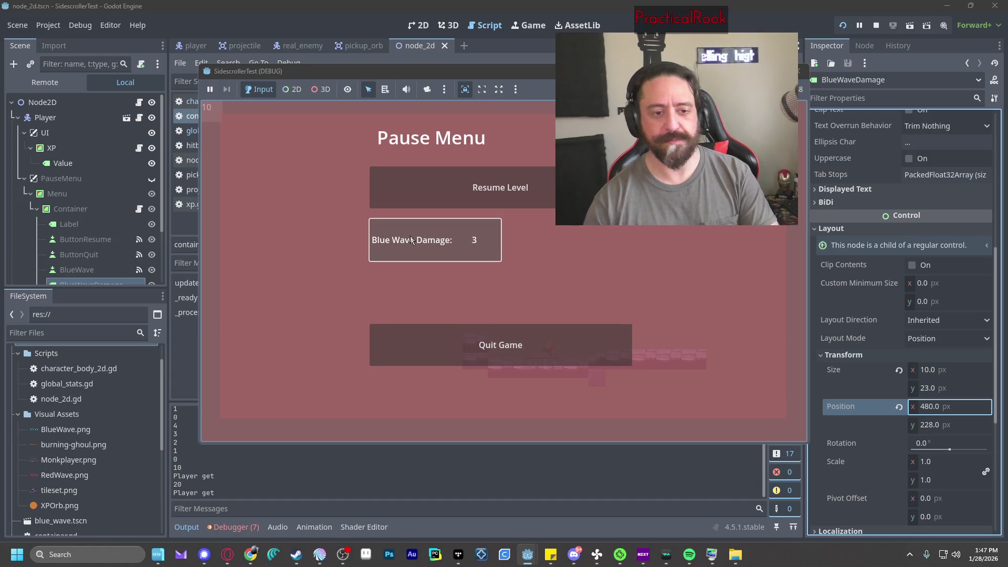
pyautogui.click(411, 236)
pyautogui.click(544, 345)
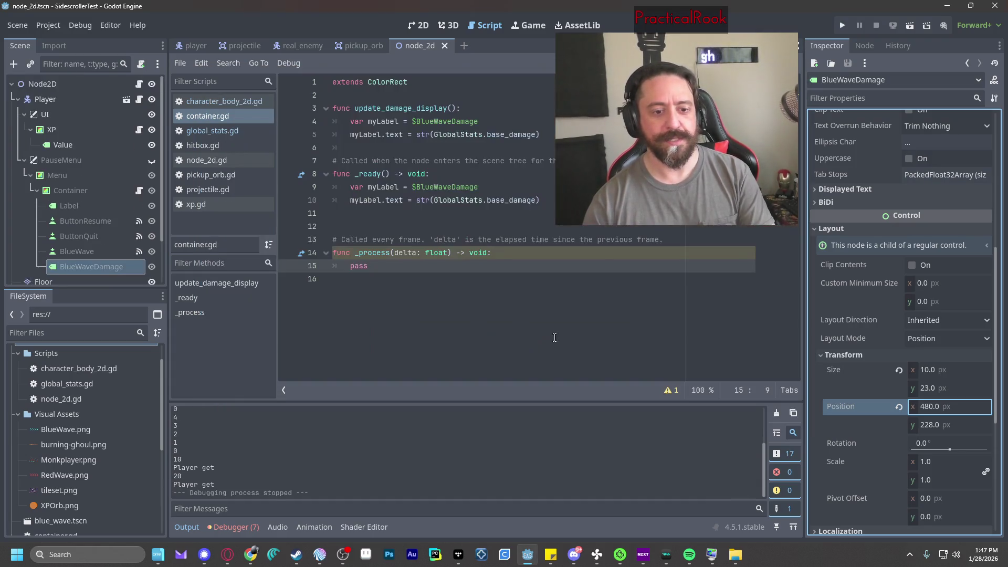
# Change line 151's blue-wave check in character_body_2d.gd to XP >= 5 and run the project.
pyautogui.click(219, 101)
pyautogui.scroll(-5, 473, 210)
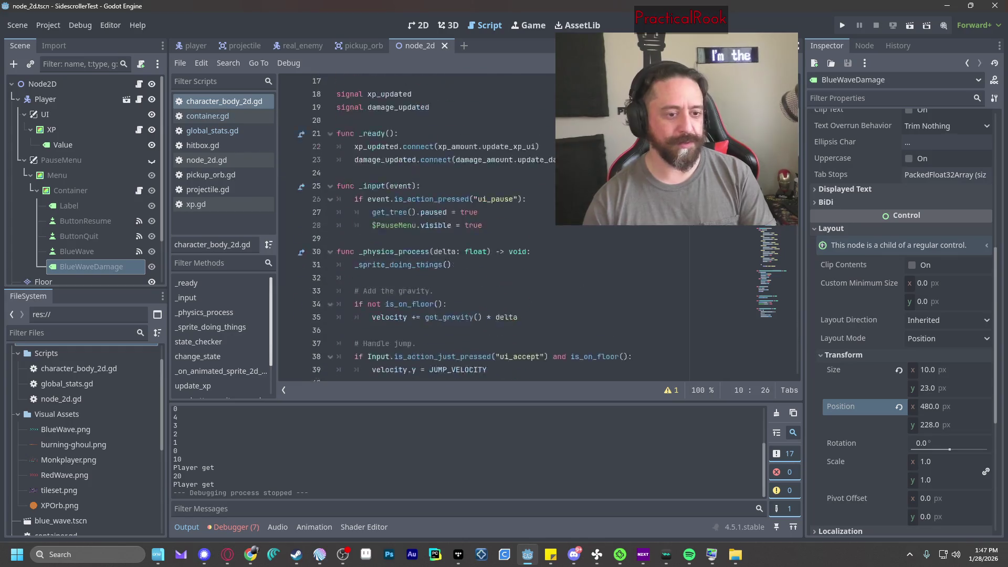
pyautogui.scroll(-20, 778, 316)
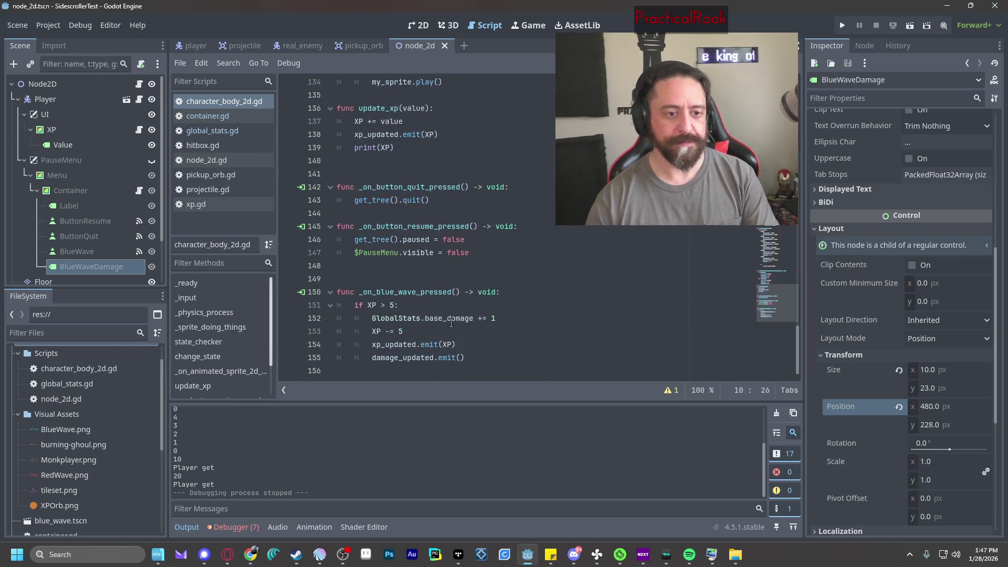
pyautogui.click(383, 306)
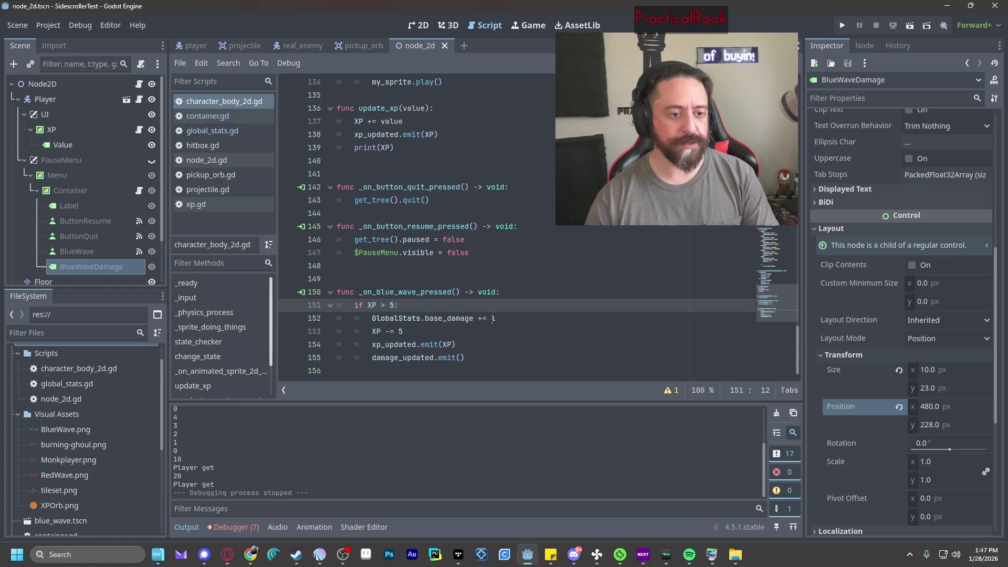
pyautogui.write('=')
pyautogui.click(538, 348)
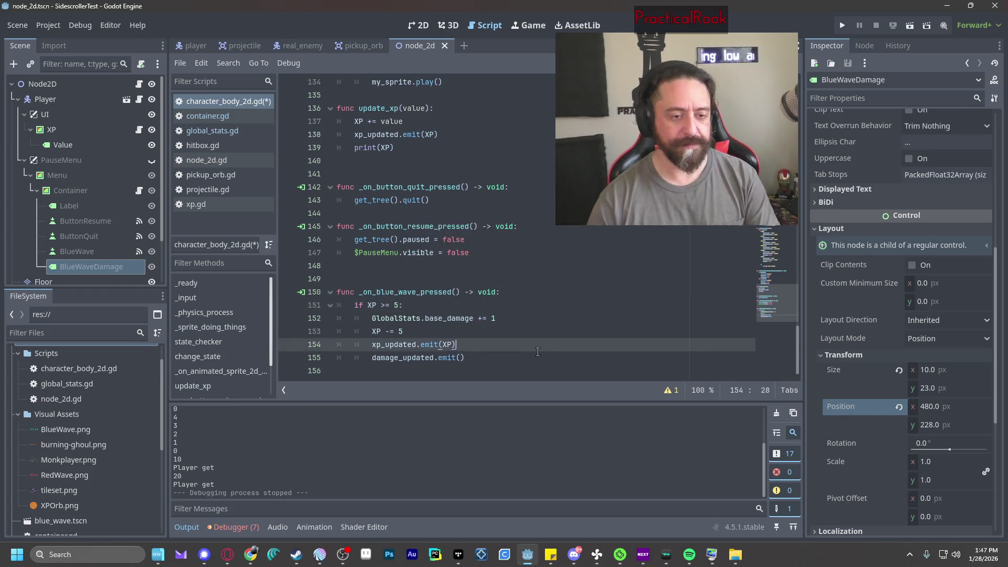
pyautogui.click(844, 26)
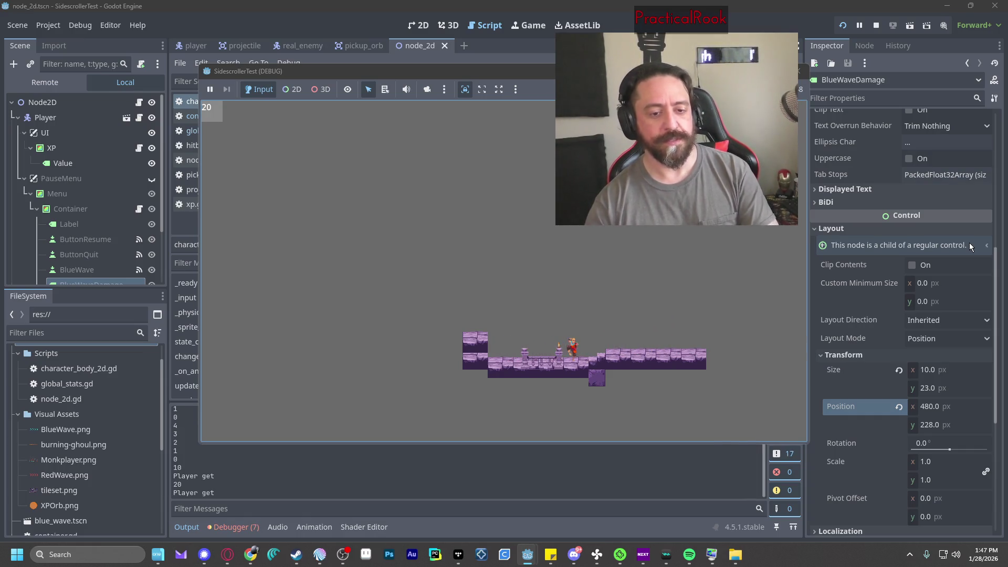
# Buy three Blue Wave Damage upgrades from the pause menu.
pyautogui.click(449, 240)
pyautogui.click(448, 240)
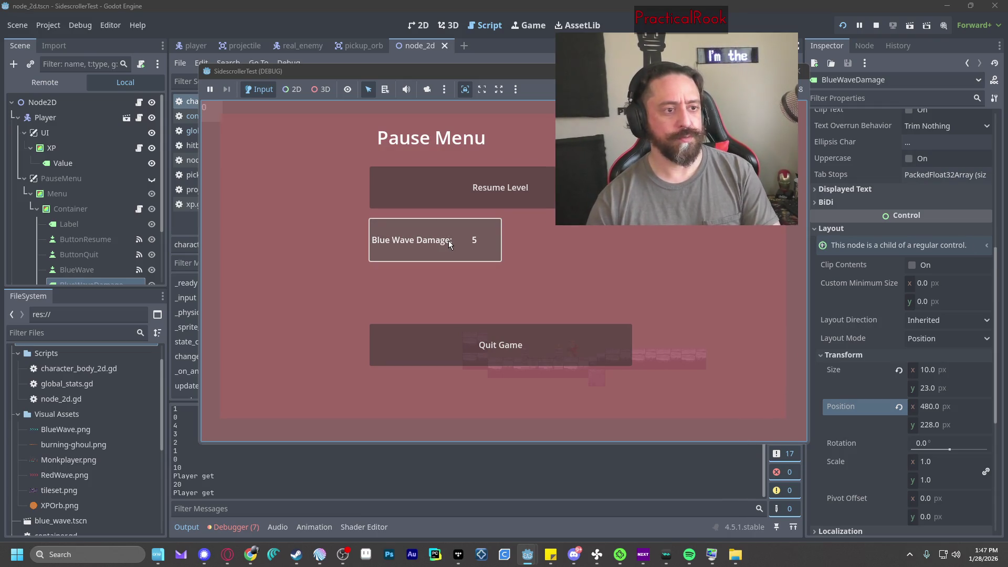
pyautogui.click(449, 241)
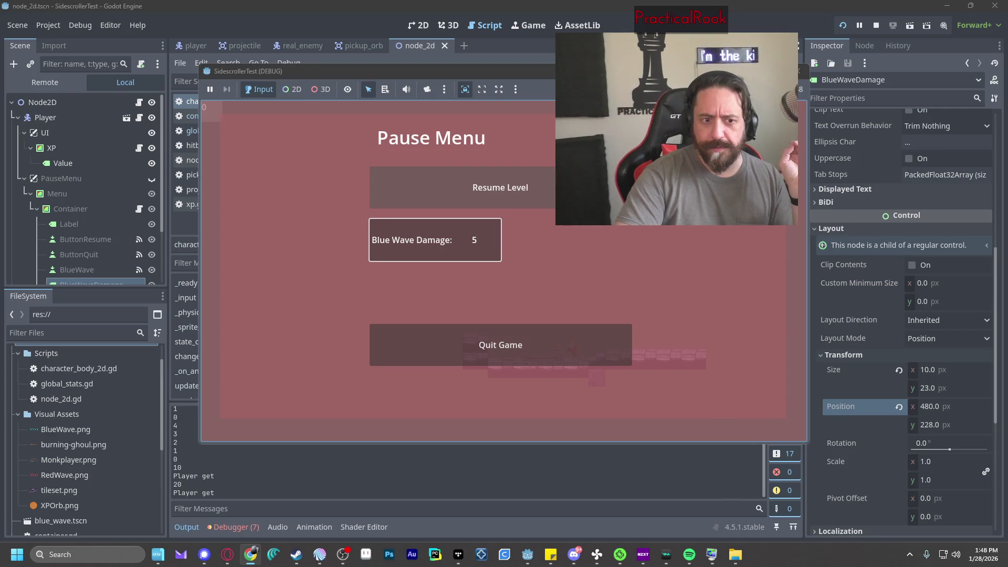
# Resume the level, fire blue waves and jump to test, then stop the game.
pyautogui.click(549, 187)
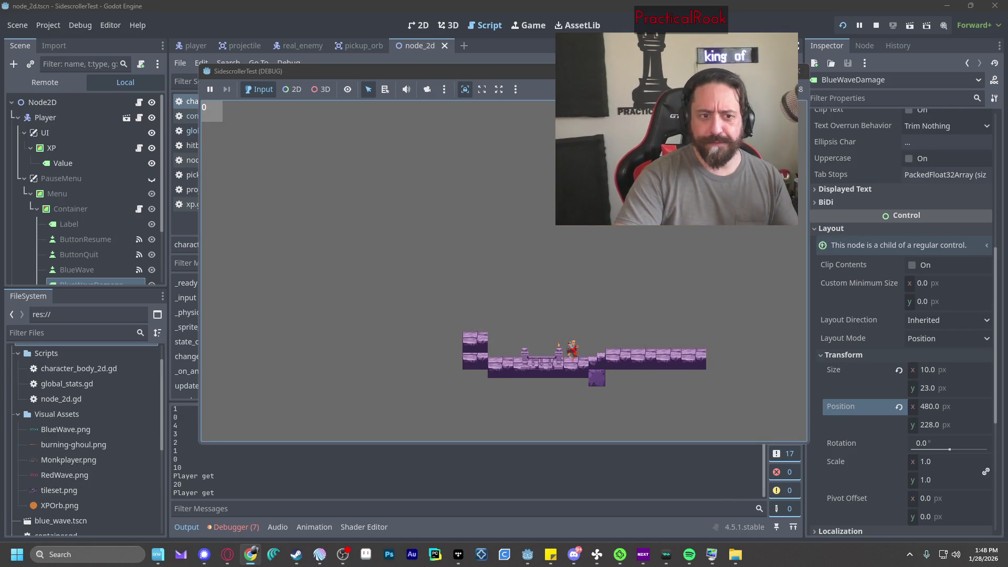
pyautogui.press('e')
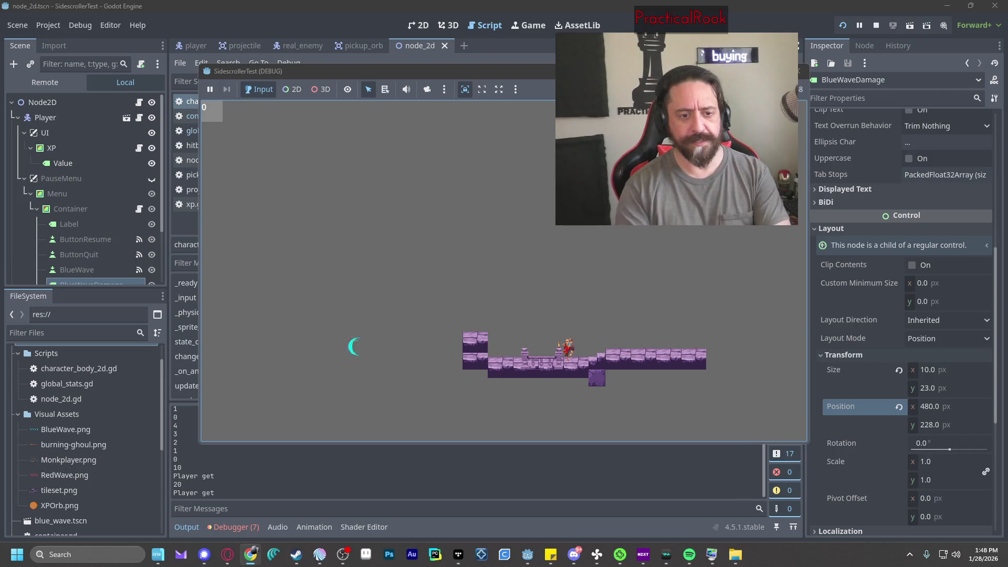
pyautogui.press('a')
pyautogui.press('e')
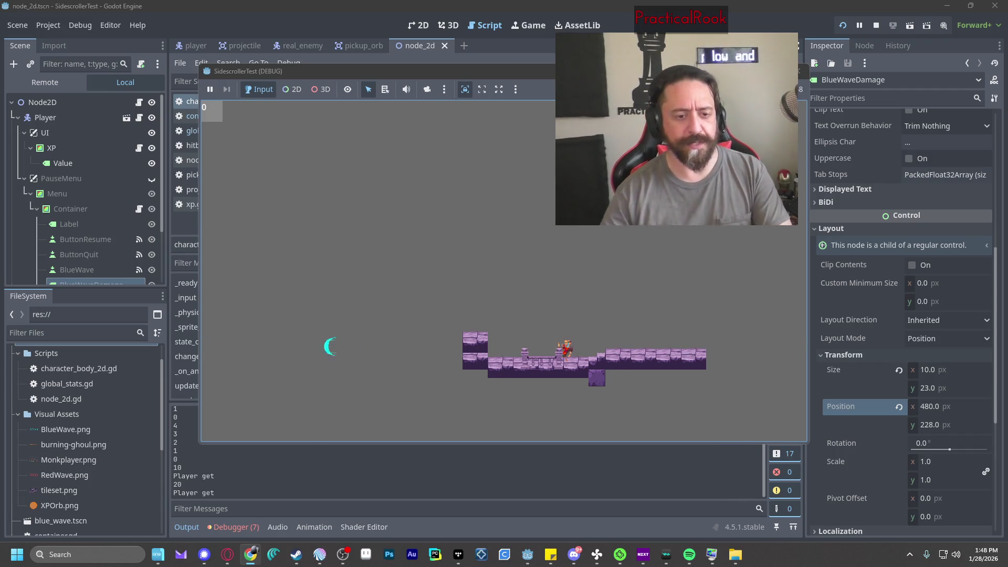
pyautogui.press('space')
pyautogui.press('a')
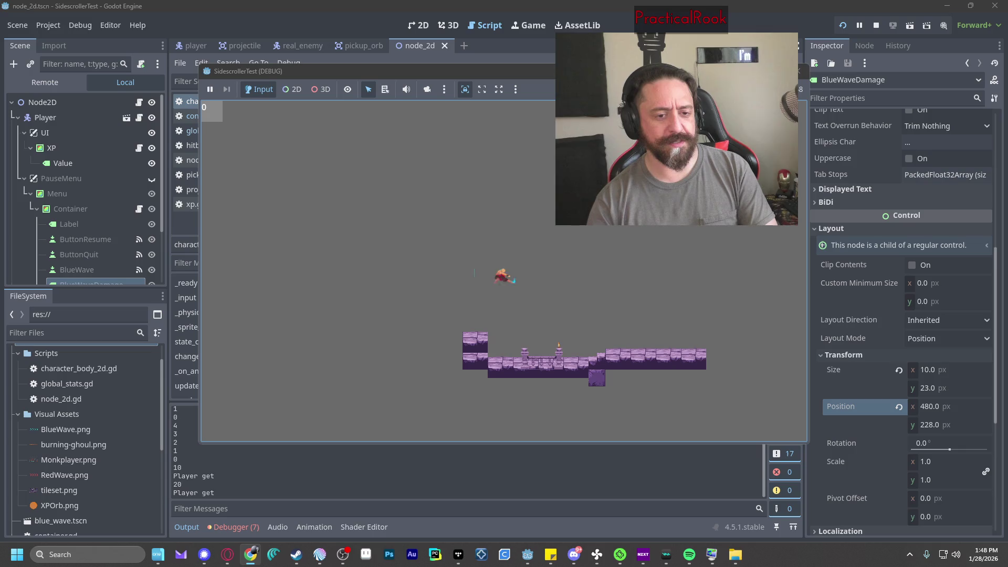
pyautogui.press('space')
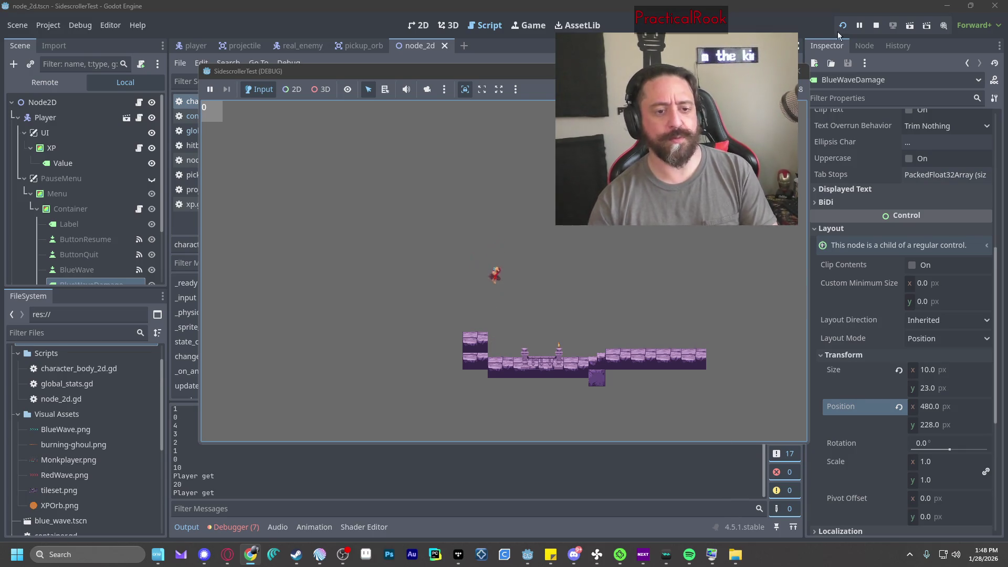
pyautogui.click(799, 71)
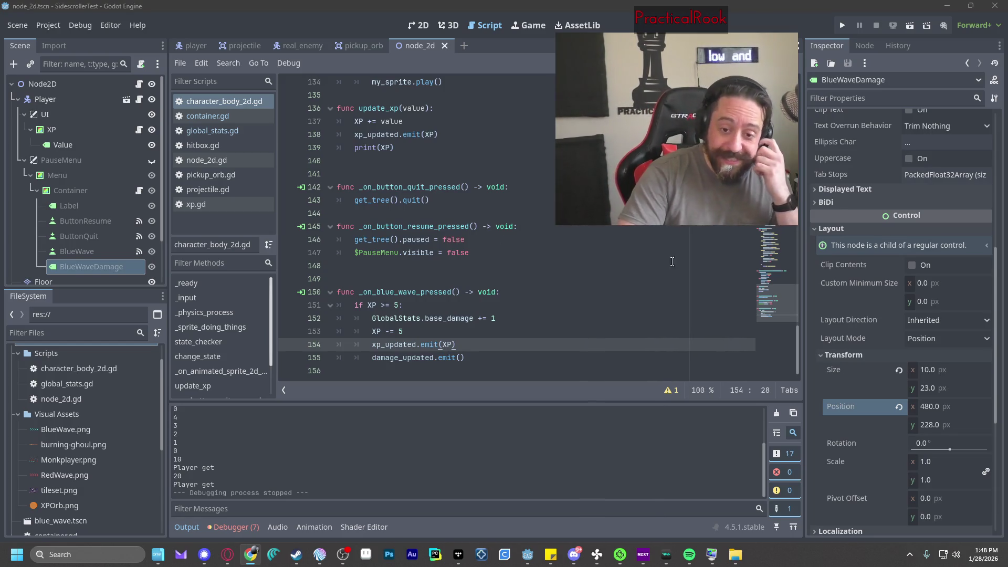
# Review the damage_amount declaration and the damage_updated connection on line 23.
pyautogui.scroll(15, 674, 276)
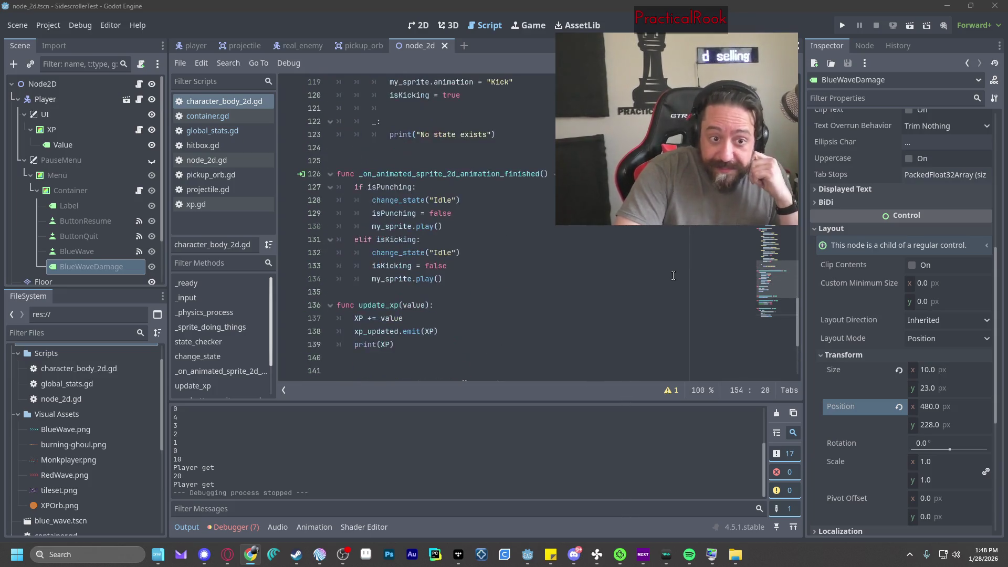
pyautogui.scroll(-4, 674, 276)
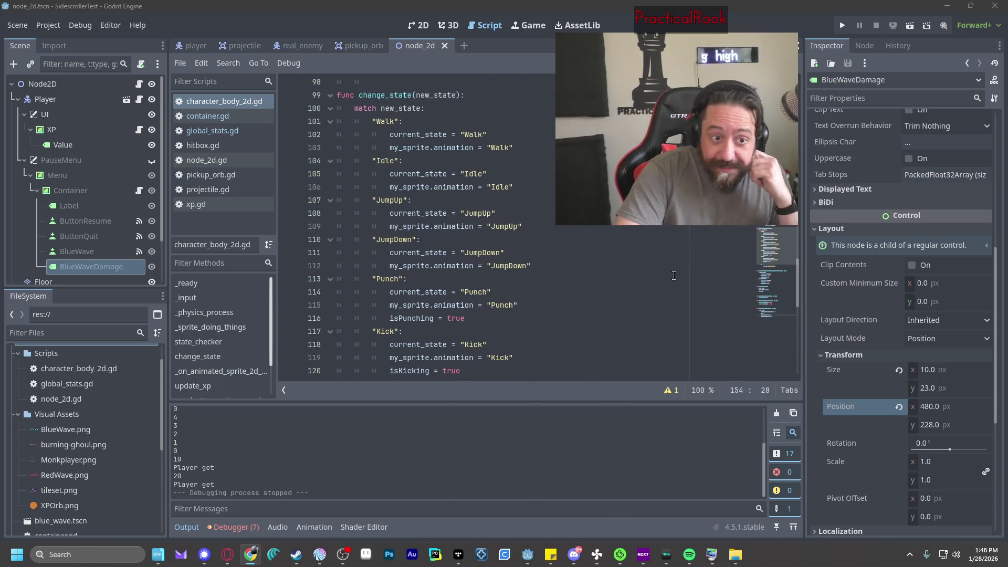
pyautogui.scroll(4, 799, 253)
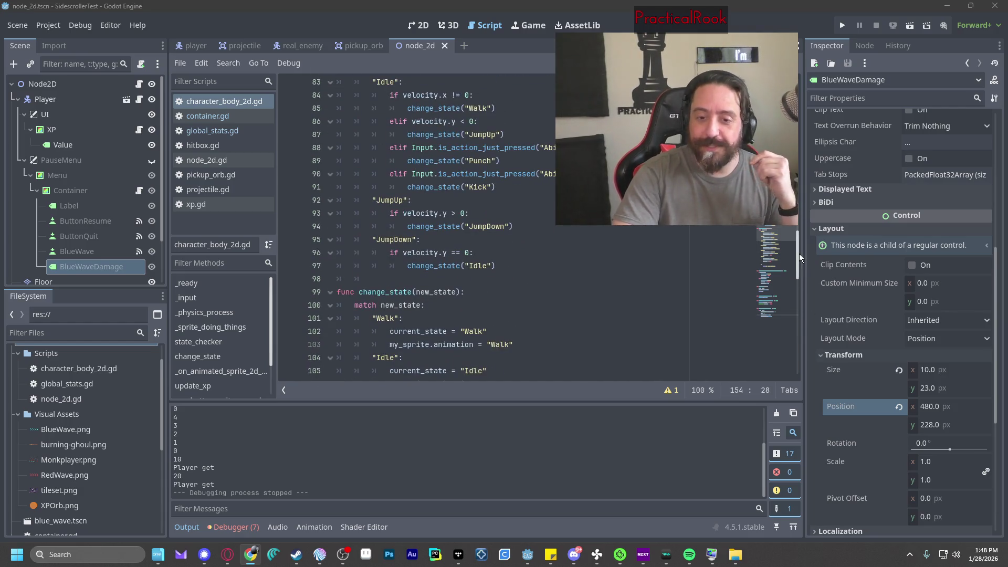
pyautogui.moveTo(799, 253); pyautogui.dragTo(798, 105)
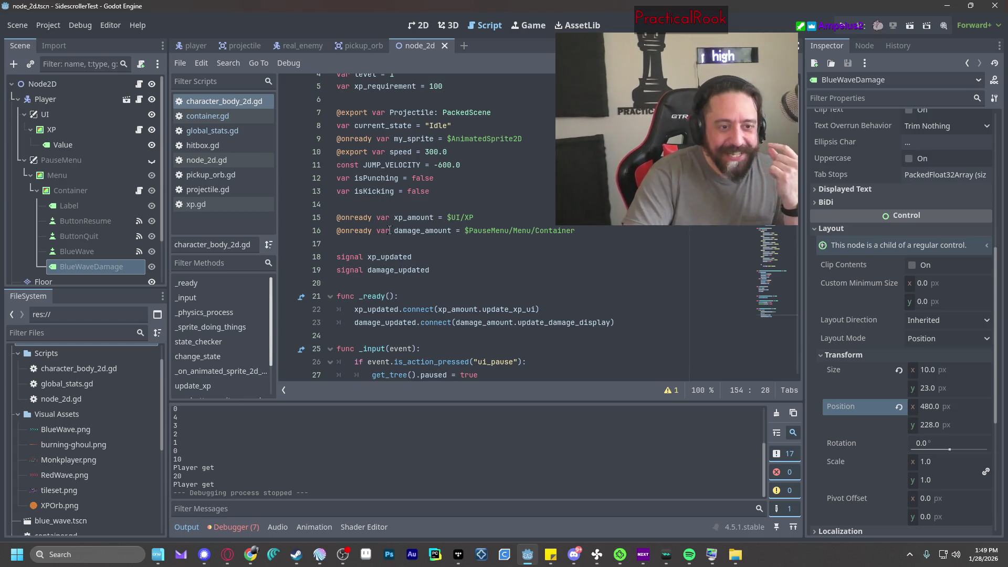
pyautogui.click(425, 231)
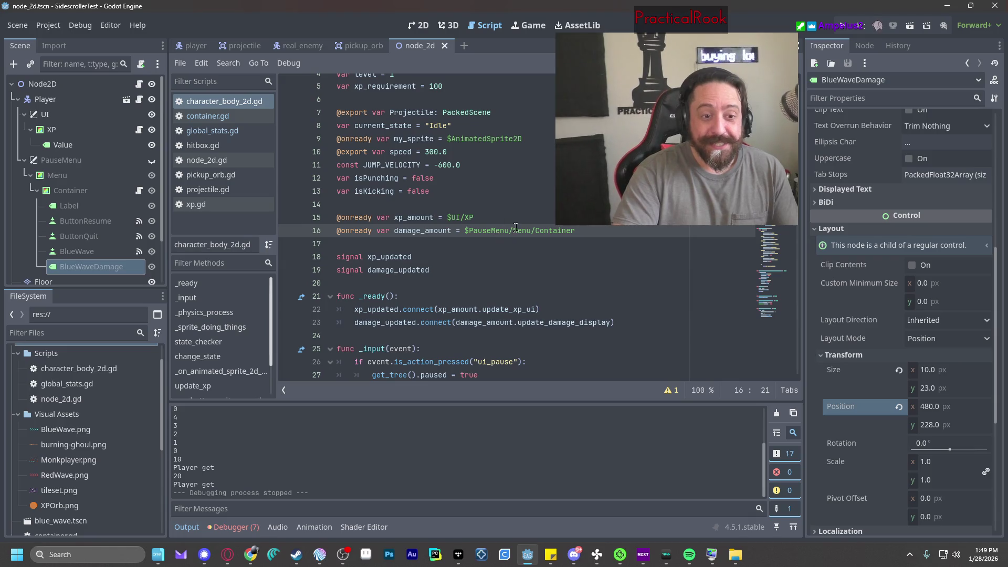
pyautogui.moveTo(561, 230)
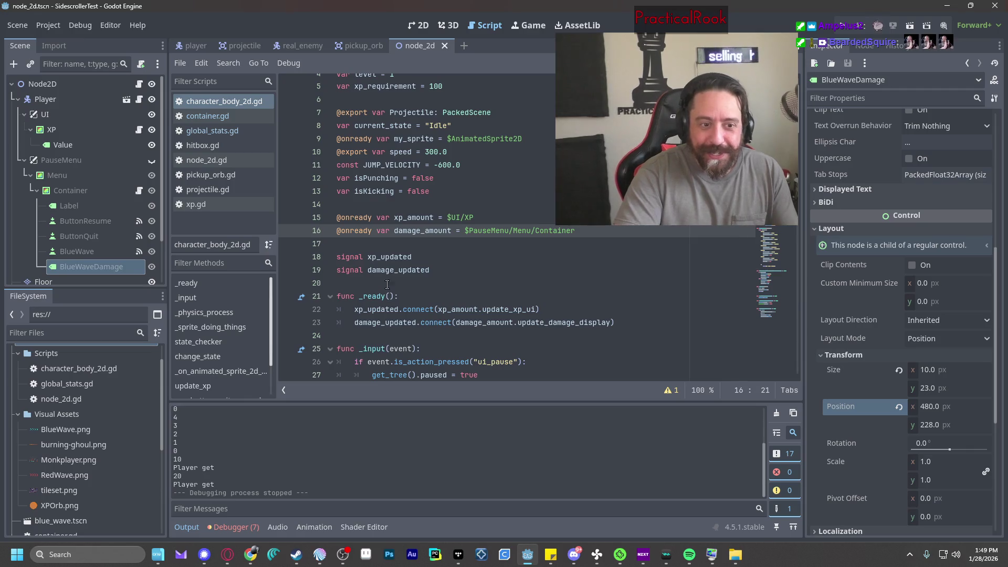
pyautogui.click(378, 322)
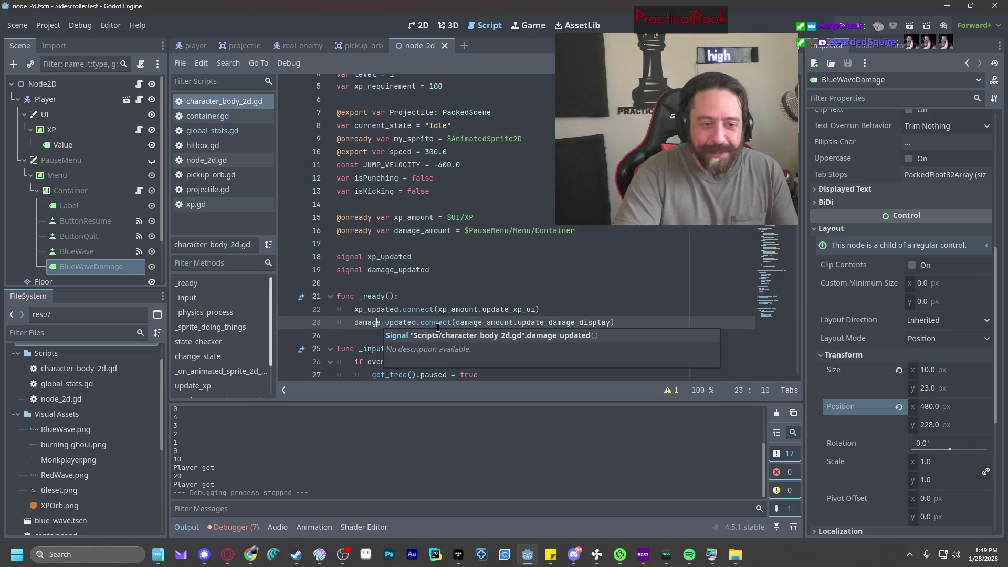
pyautogui.click(462, 257)
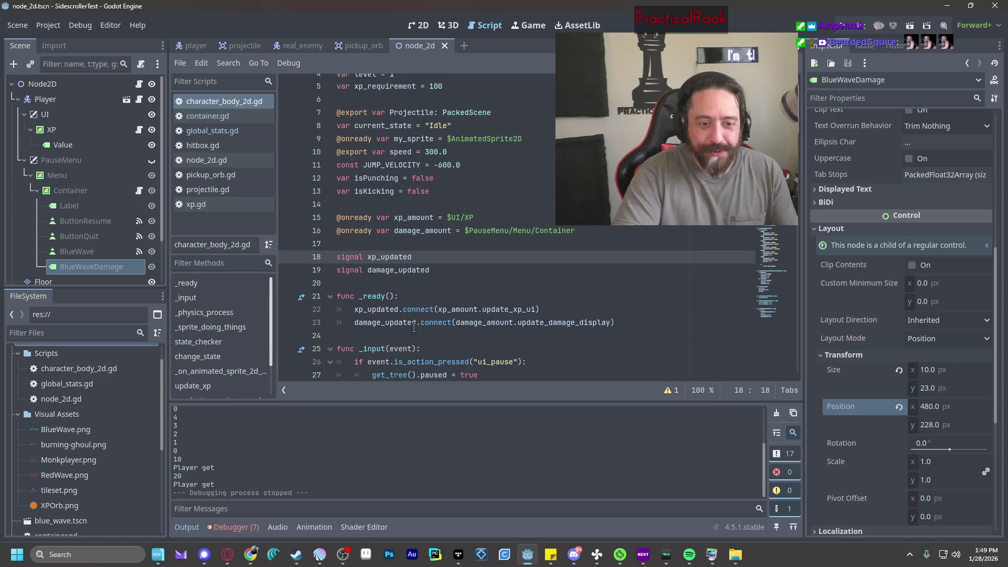
pyautogui.click(478, 322)
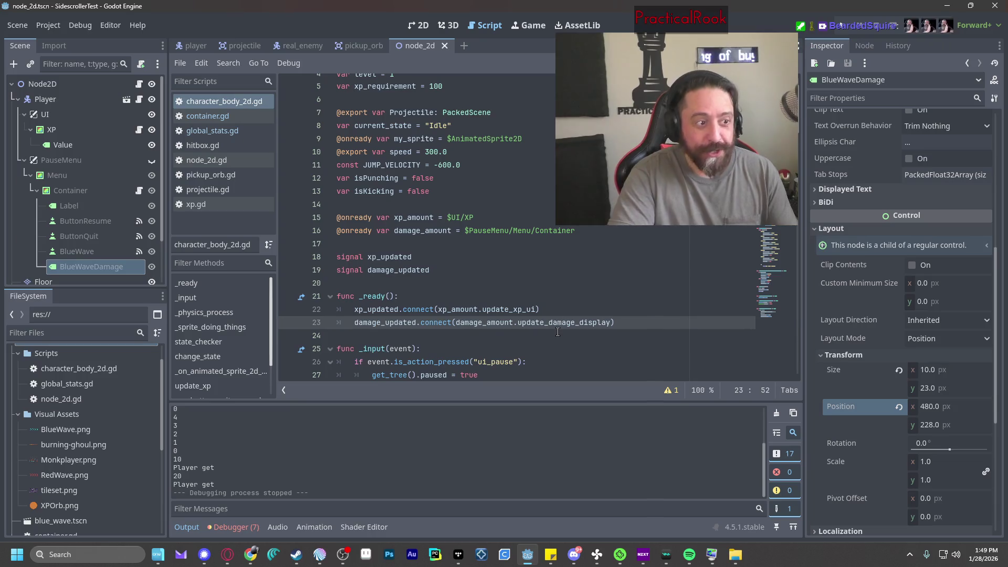
# Glance at container.gd, then examine the xp_amount and damage_amount declarations on lines 15–16.
pyautogui.click(208, 116)
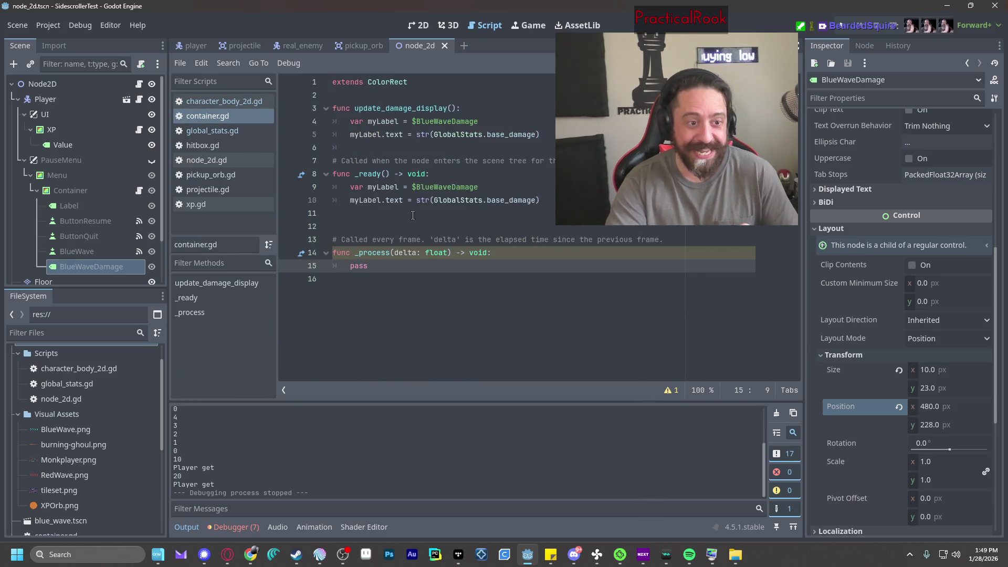
pyautogui.click(225, 105)
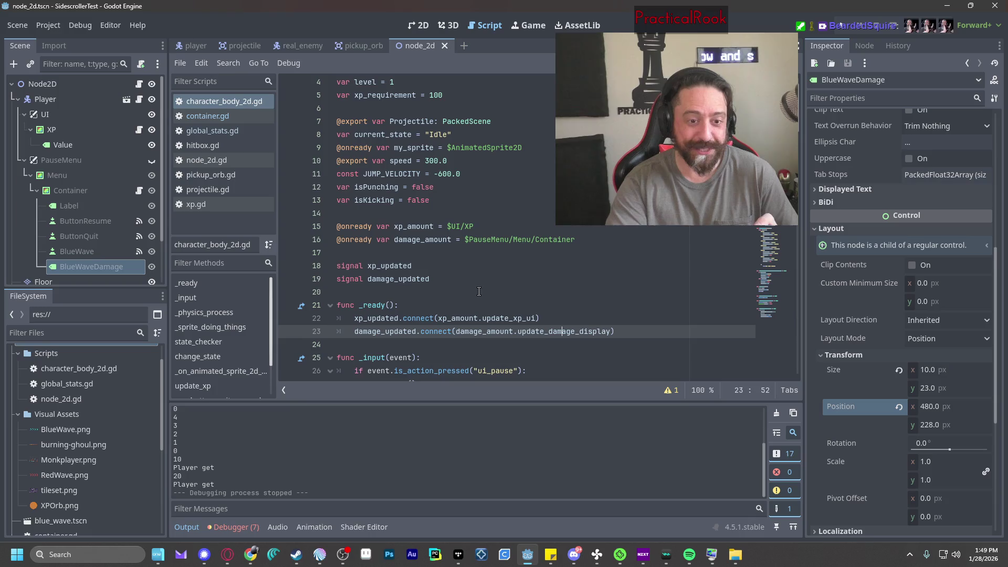
pyautogui.click(398, 227)
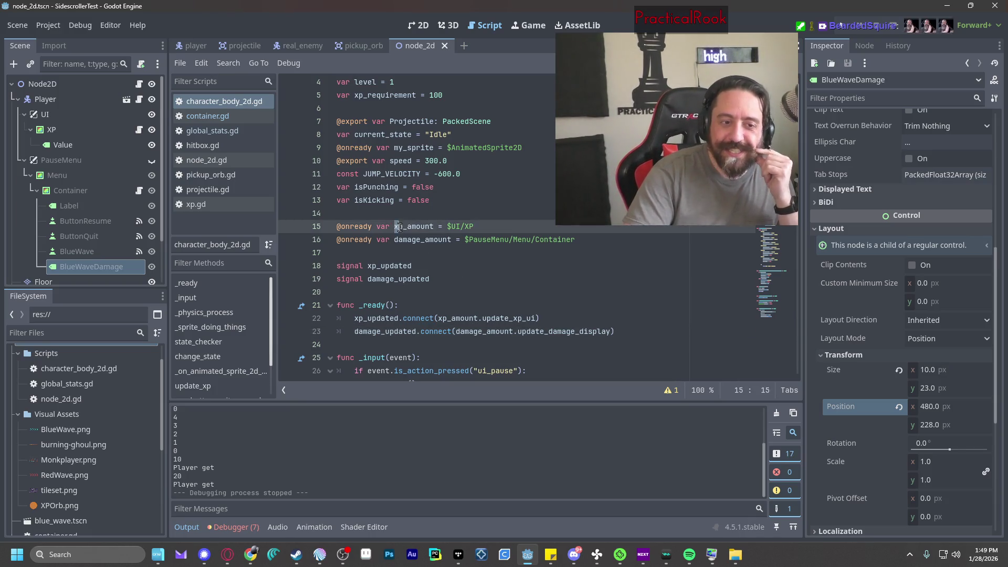
pyautogui.doubleClick(421, 225)
pyautogui.click(424, 229)
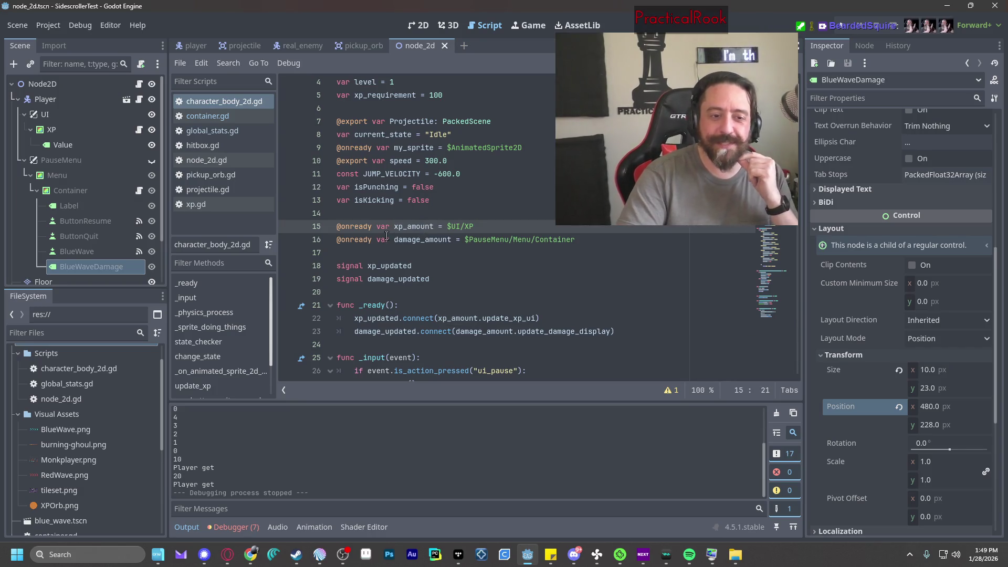
pyautogui.moveTo(397, 240); pyautogui.dragTo(422, 237)
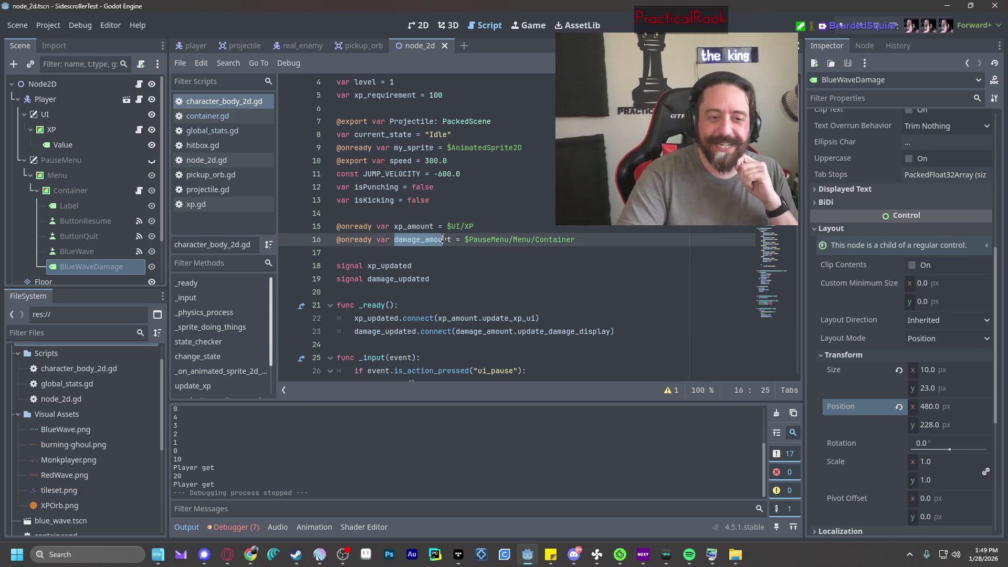
pyautogui.scroll(-5, 482, 297)
pyautogui.scroll(3, 448, 247)
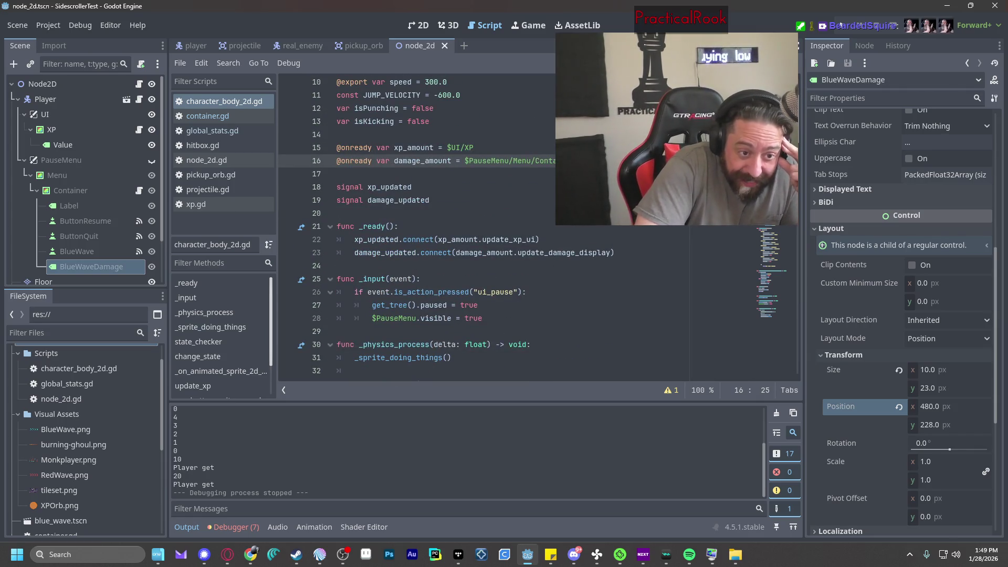
# Trace damage_updated from its declaration through the connect call to update_damage_display.
pyautogui.moveTo(798, 132); pyautogui.dragTo(796, 369)
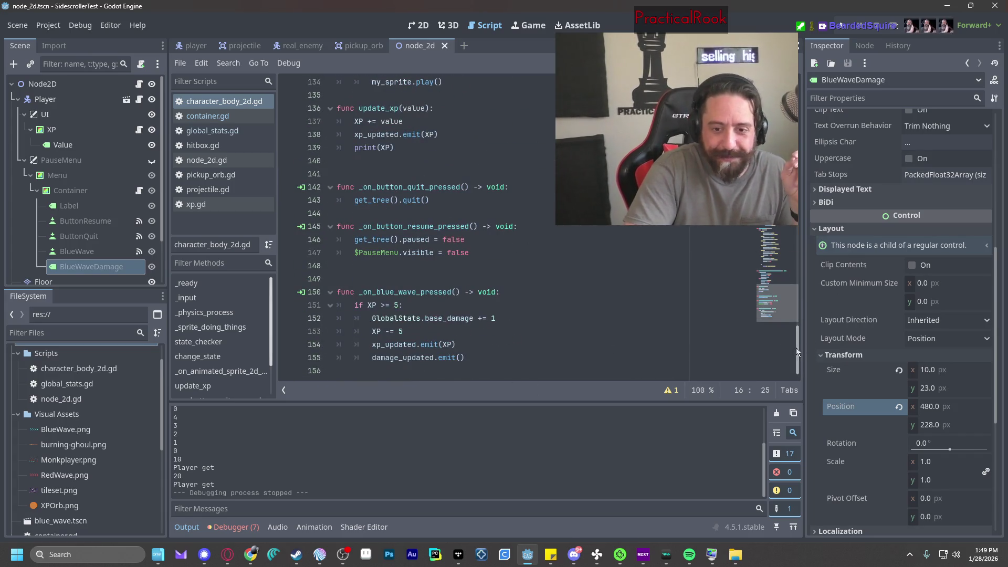
pyautogui.moveTo(796, 348); pyautogui.dragTo(795, 97)
pyautogui.scroll(-1, 423, 205)
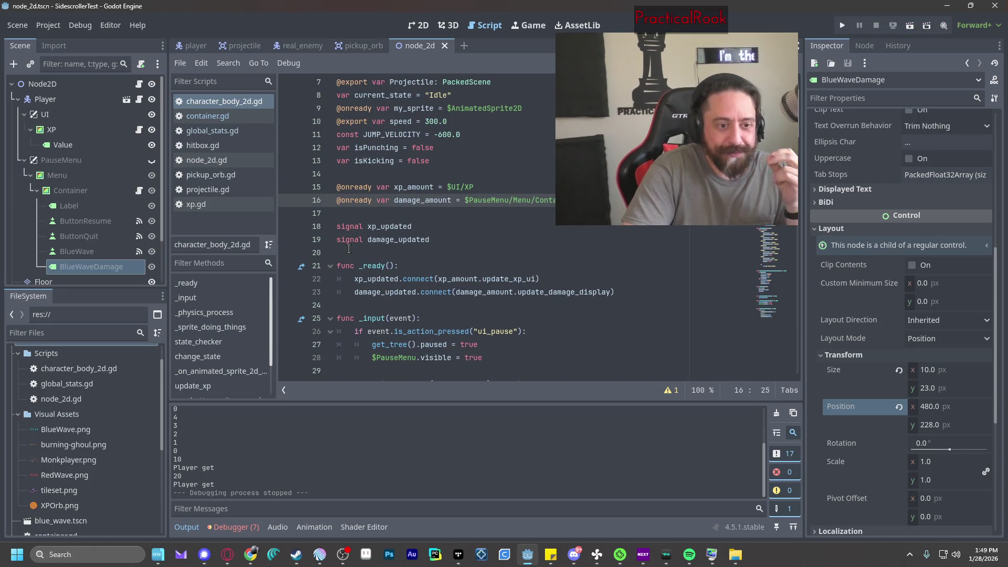
pyautogui.click(372, 241)
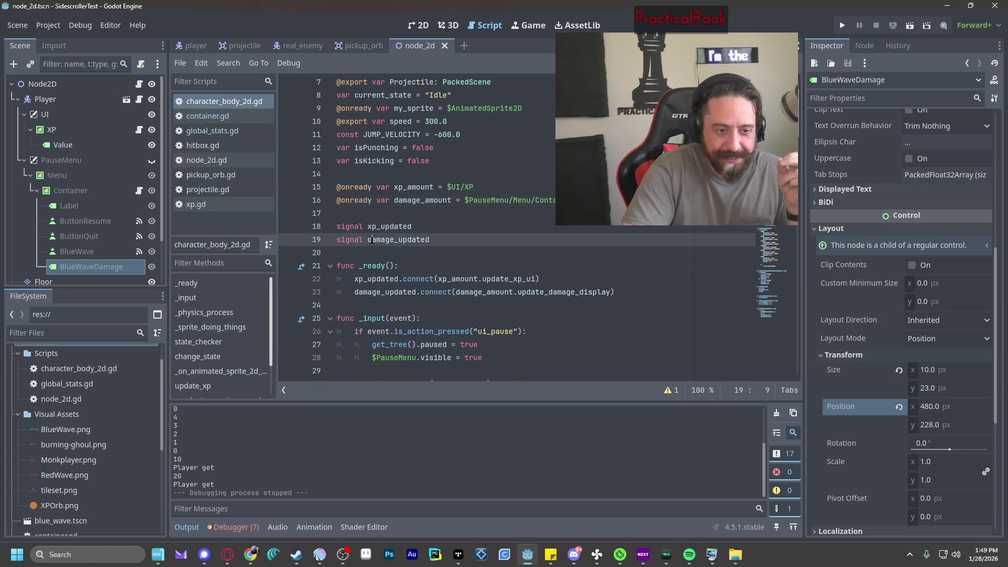
pyautogui.click(420, 239)
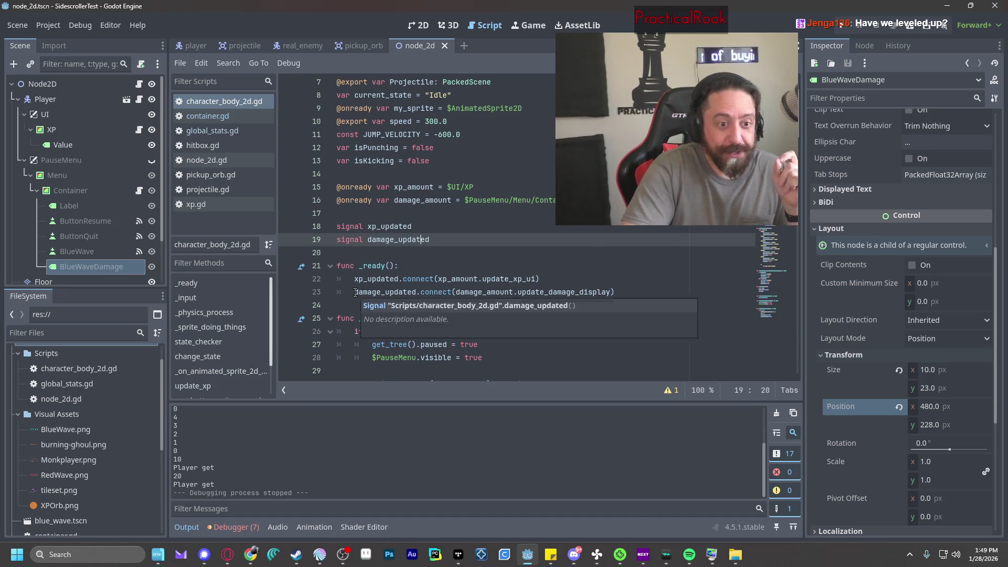
pyautogui.moveTo(356, 292); pyautogui.dragTo(419, 289)
pyautogui.click(490, 292)
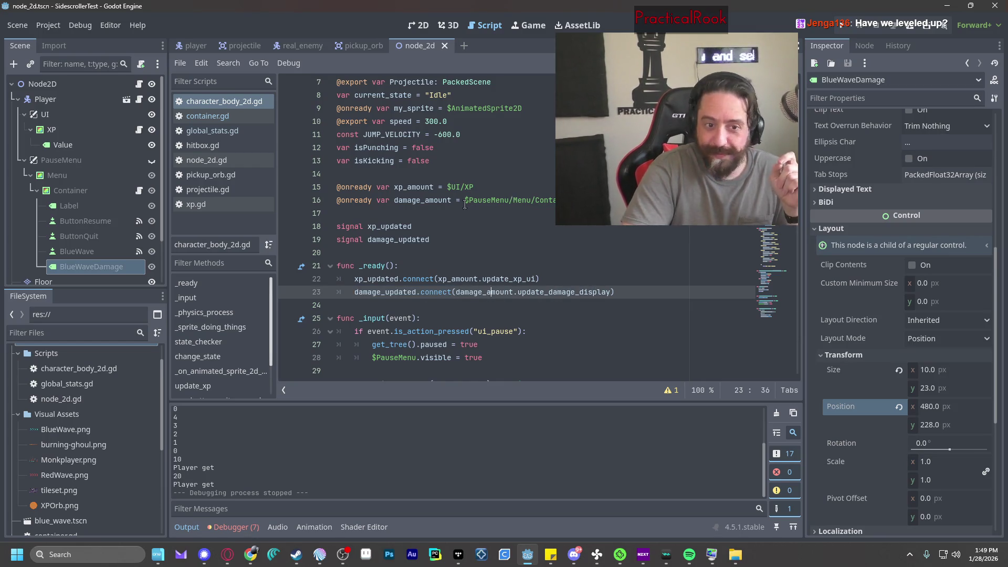
pyautogui.moveTo(465, 204); pyautogui.dragTo(575, 200)
pyautogui.doubleClick(517, 293)
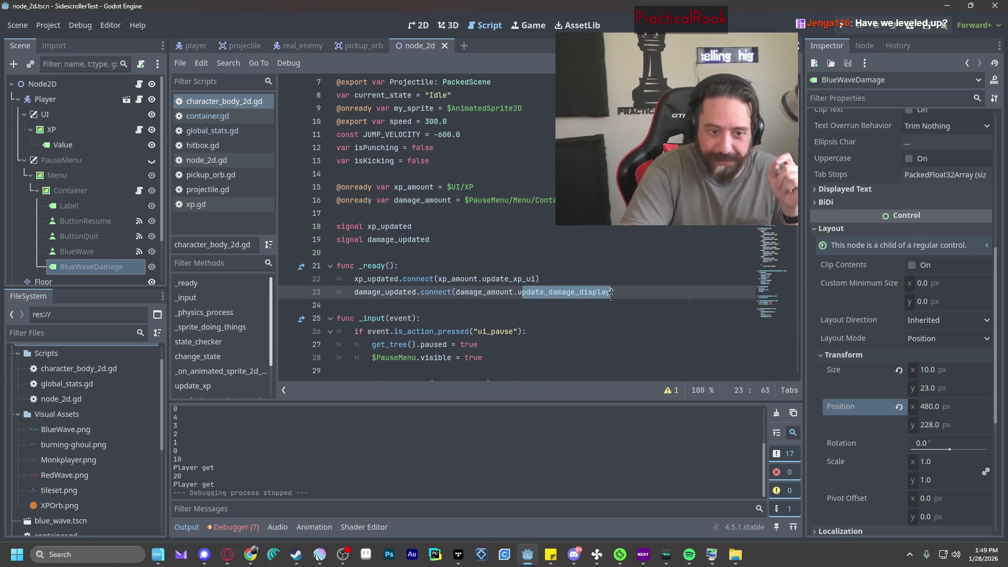
pyautogui.click(578, 243)
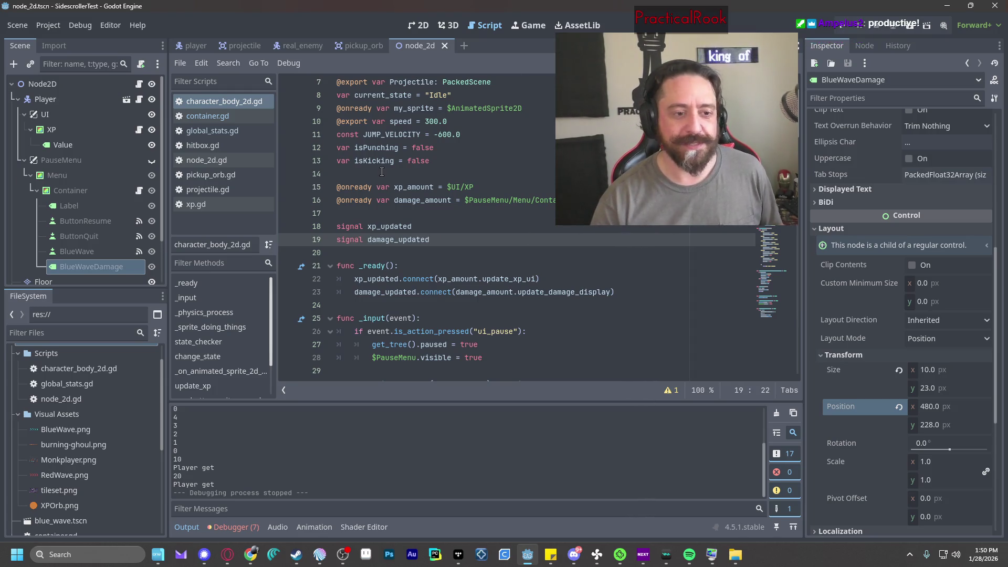
pyautogui.scroll(3, 504, 207)
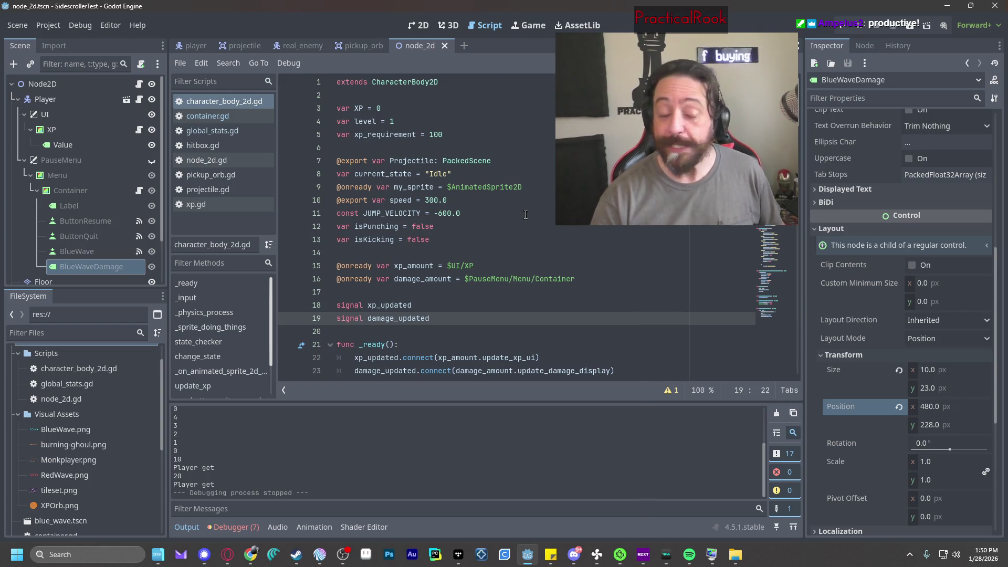
pyautogui.scroll(-4, 526, 214)
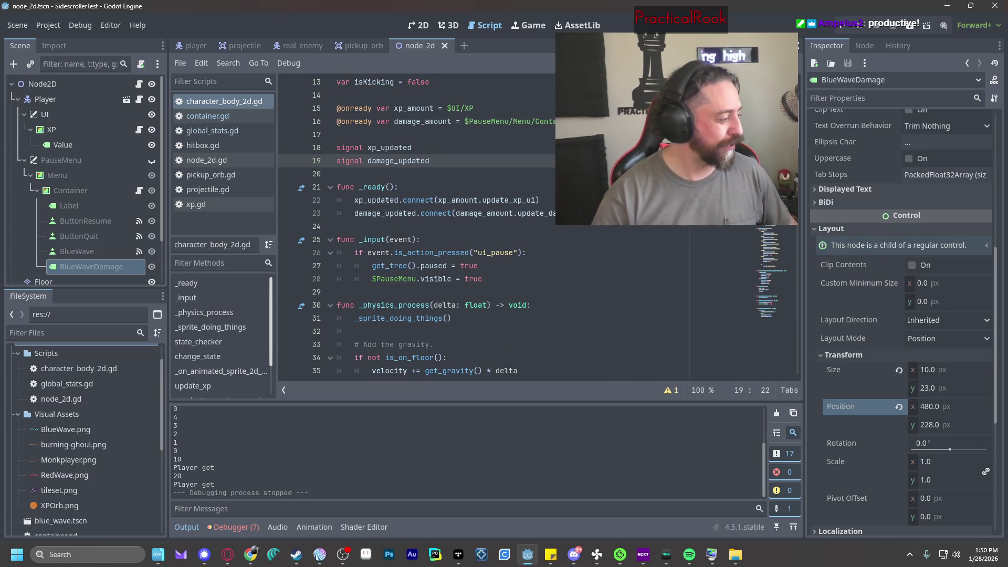
pyautogui.scroll(-2, 619, 236)
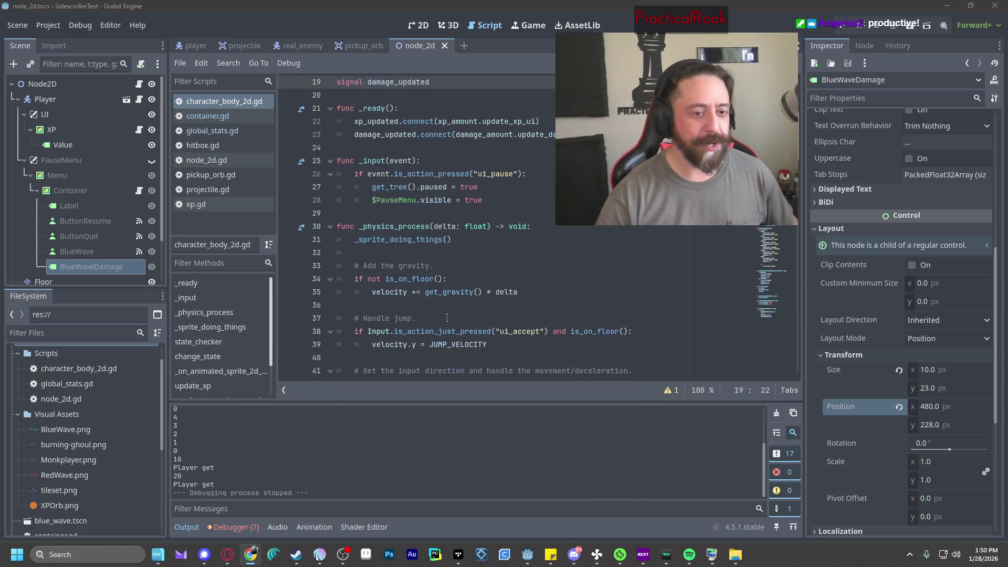
pyautogui.scroll(-5, 627, 231)
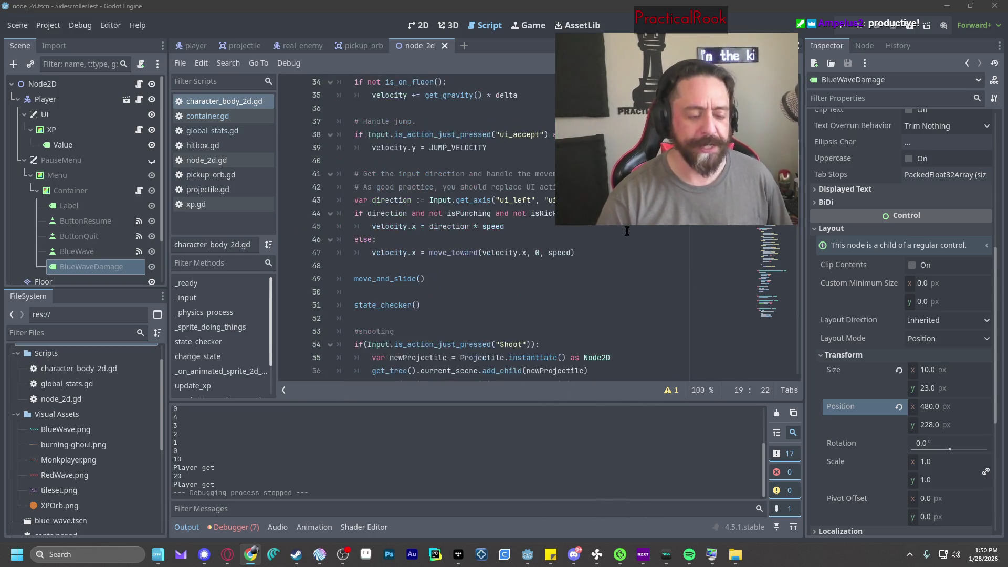
pyautogui.scroll(-2, 628, 231)
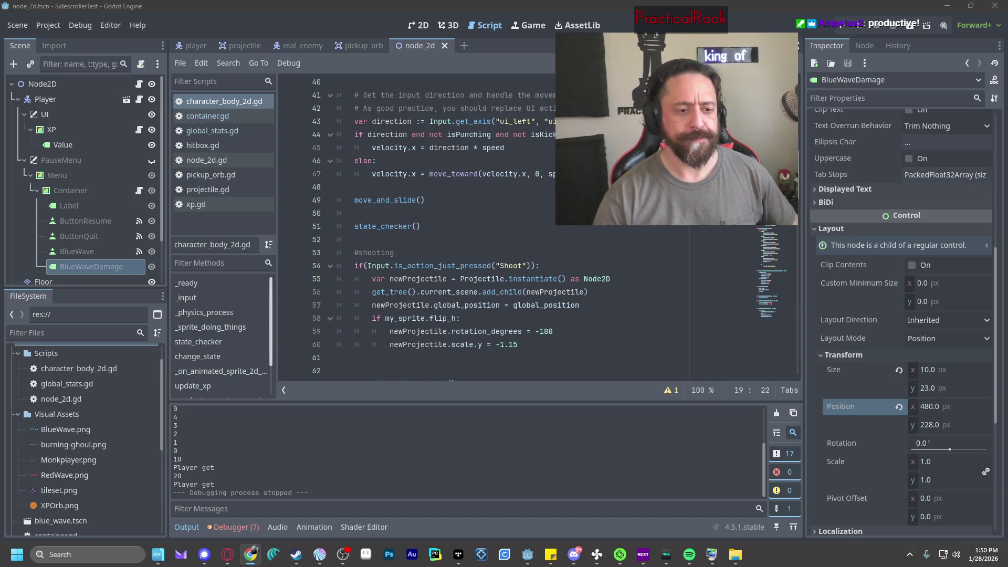
pyautogui.scroll(3, 627, 231)
pyautogui.scroll(-5, 652, 229)
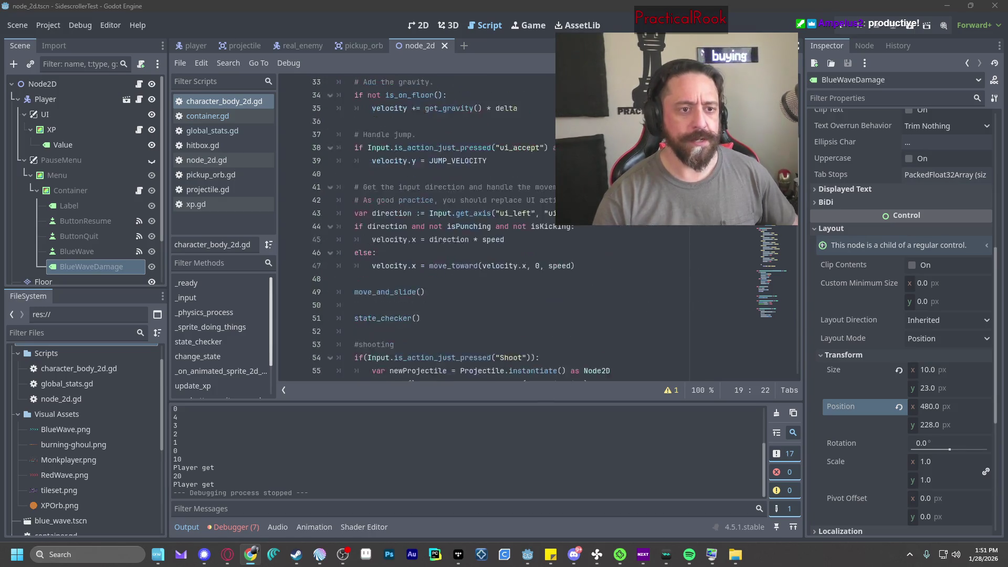
pyautogui.click(653, 227)
pyautogui.scroll(-1, 652, 228)
pyautogui.scroll(1, 653, 229)
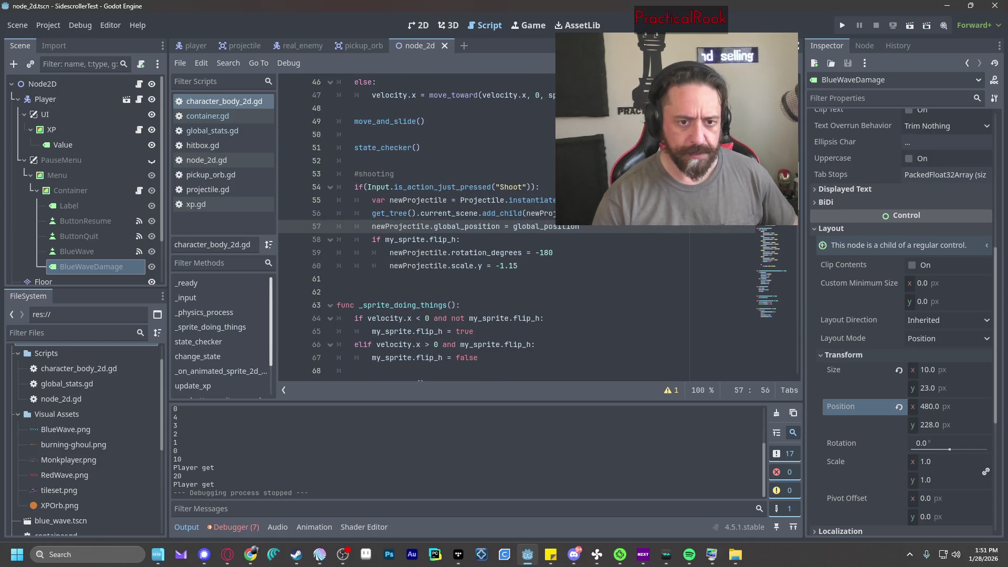
pyautogui.scroll(-5, 653, 229)
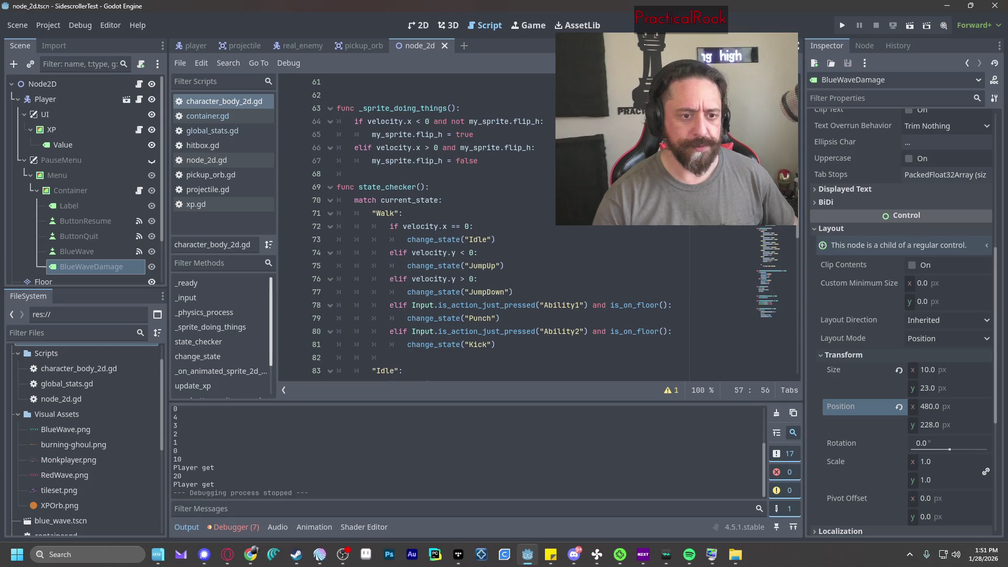
pyautogui.scroll(-7, 652, 228)
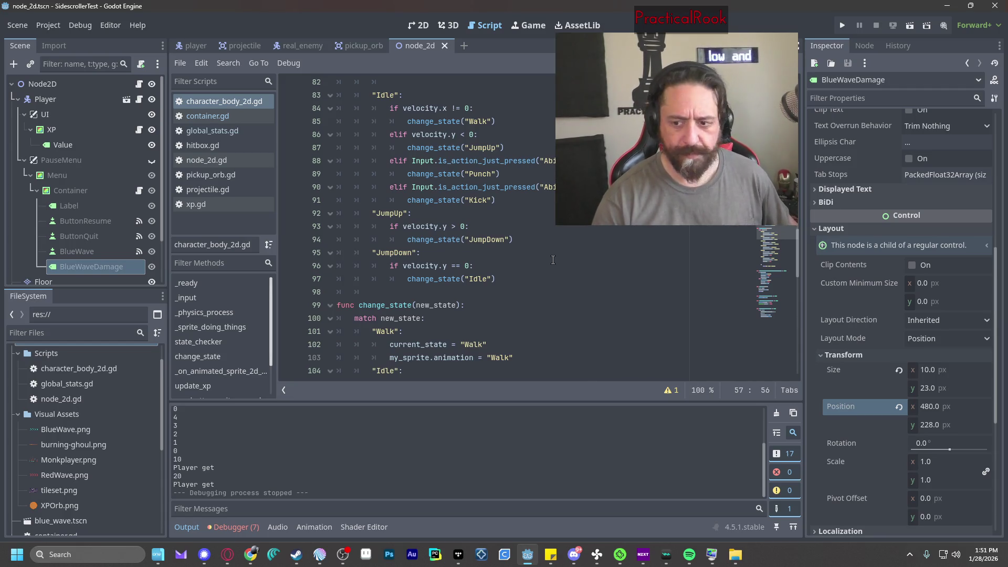
pyautogui.scroll(5, 557, 252)
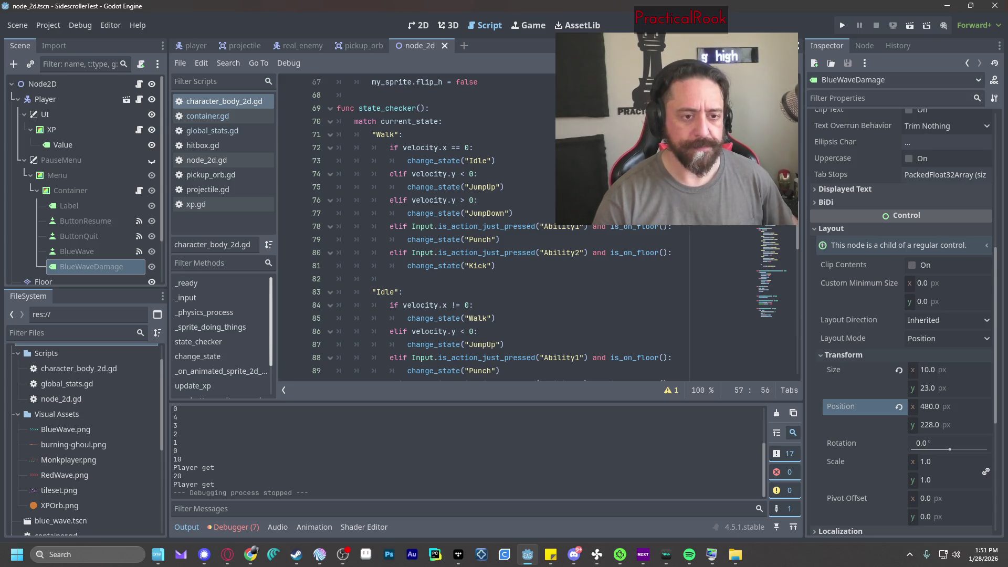
pyautogui.scroll(-7, 411, 228)
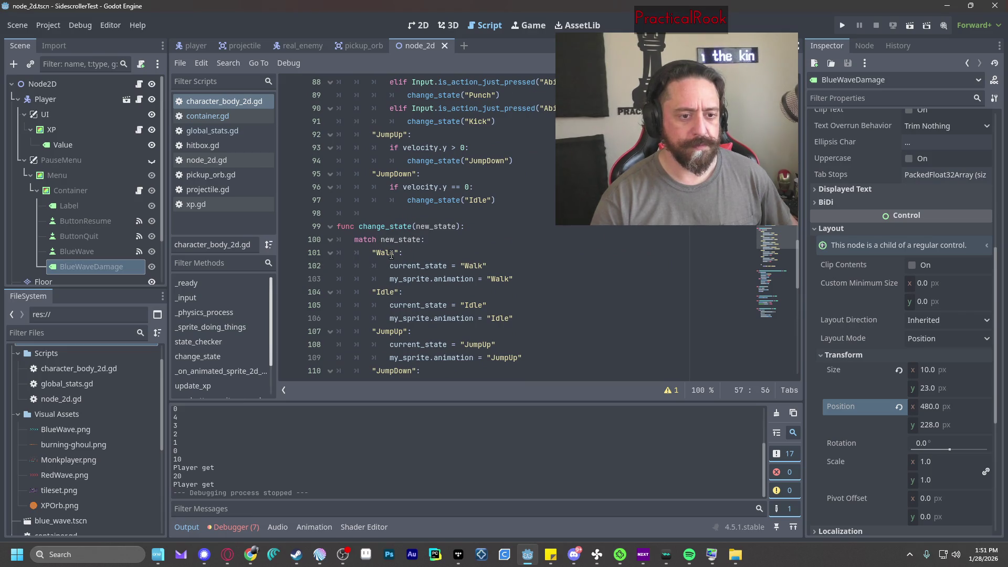
pyautogui.scroll(-2, 391, 254)
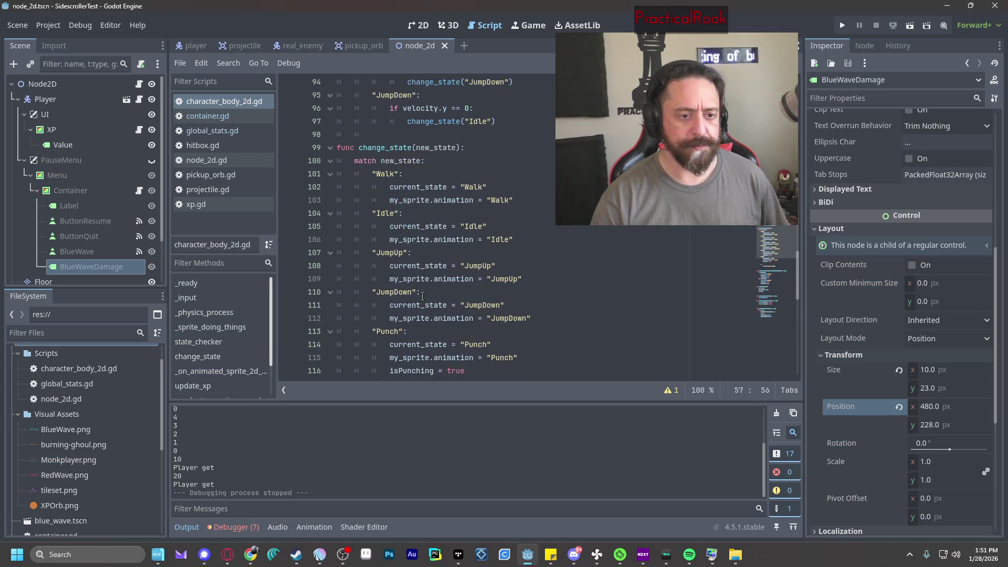
pyautogui.scroll(-2, 449, 260)
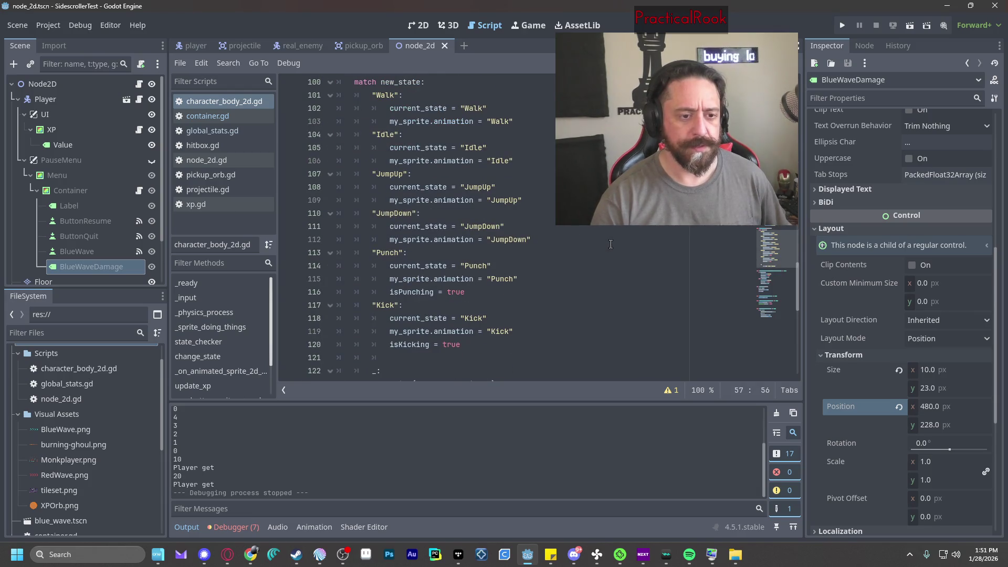
pyautogui.scroll(-3, 616, 244)
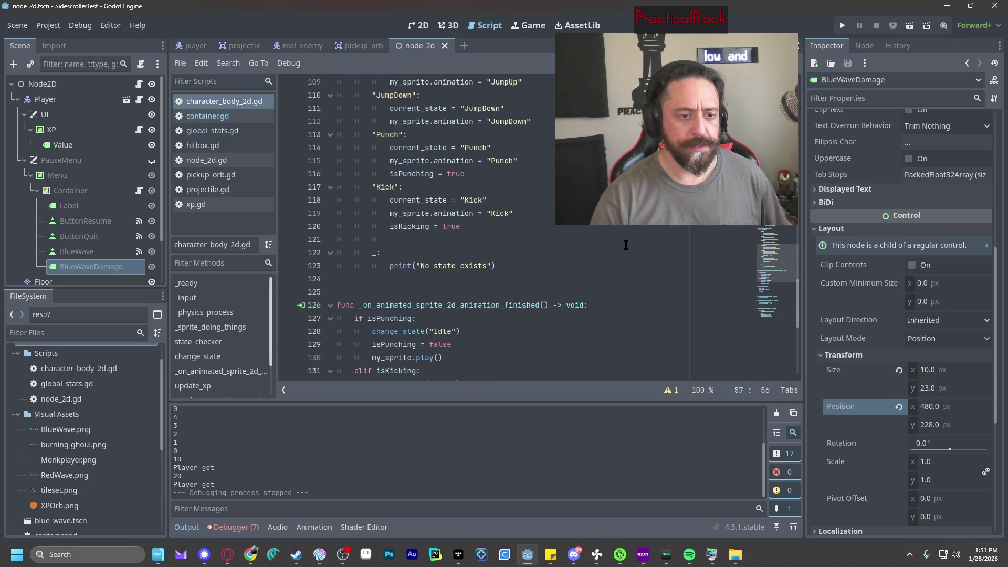
pyautogui.scroll(-3, 626, 245)
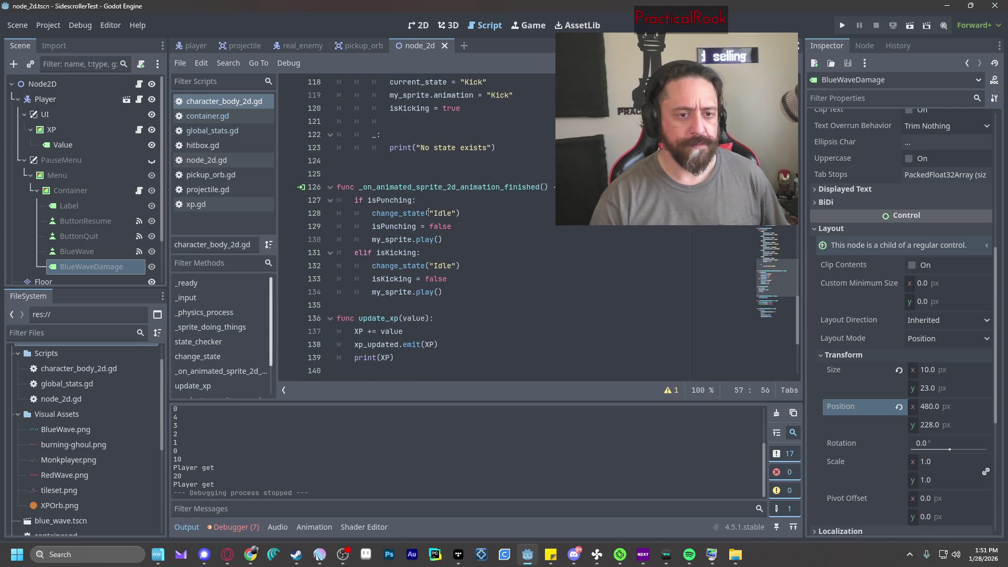
pyautogui.scroll(4, 504, 231)
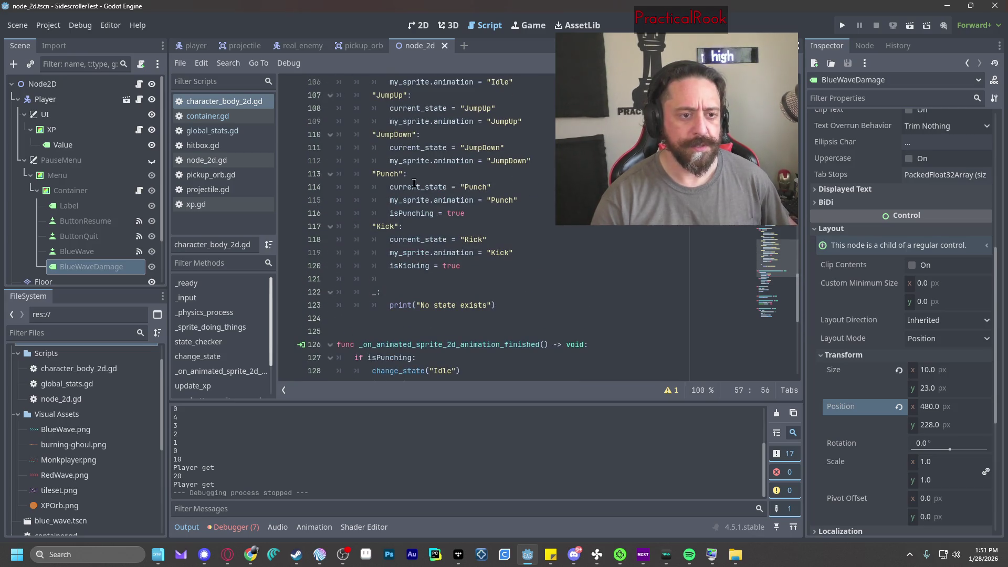
pyautogui.scroll(4, 499, 221)
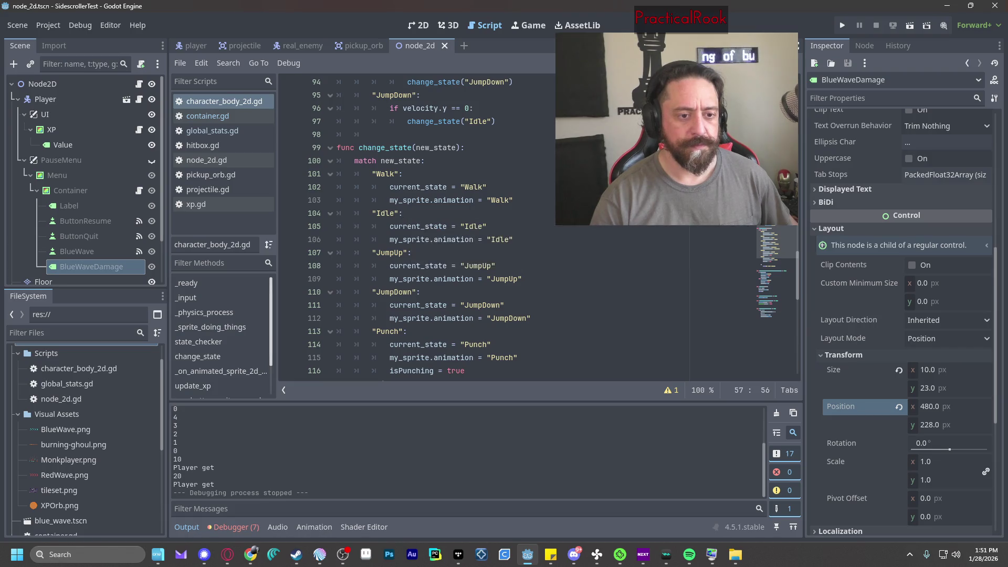
pyautogui.scroll(-1, 552, 241)
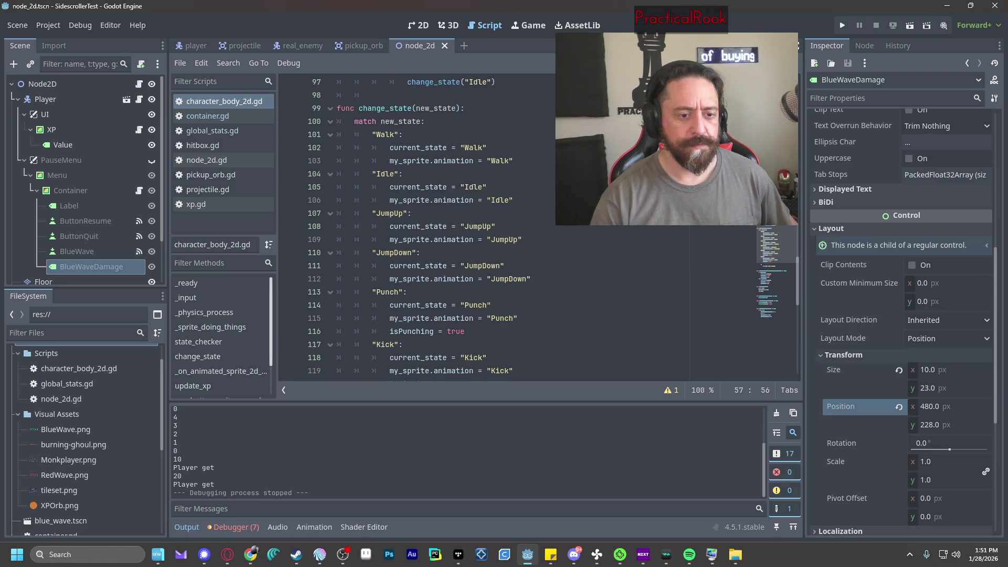
pyautogui.click(528, 239)
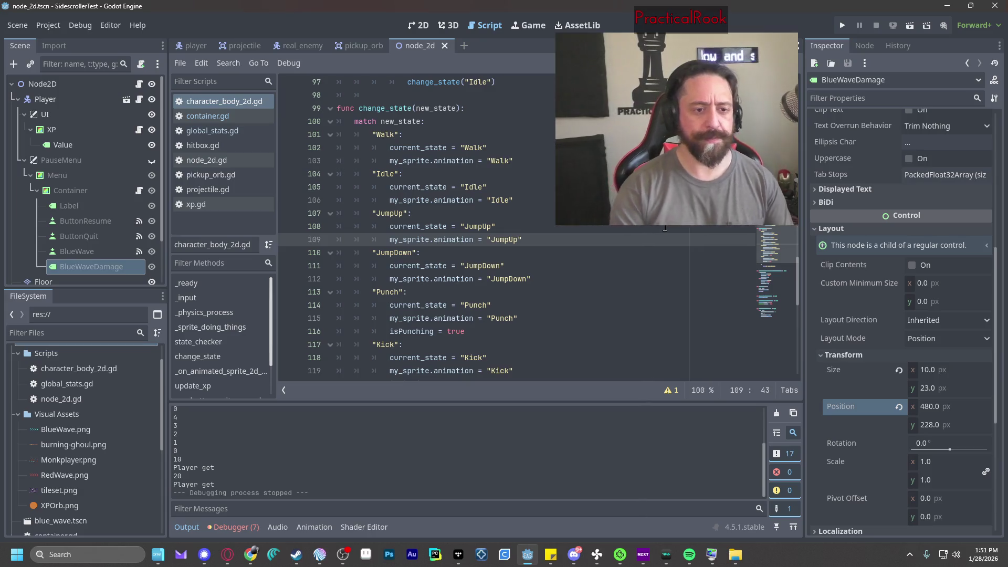
pyautogui.scroll(7, 598, 221)
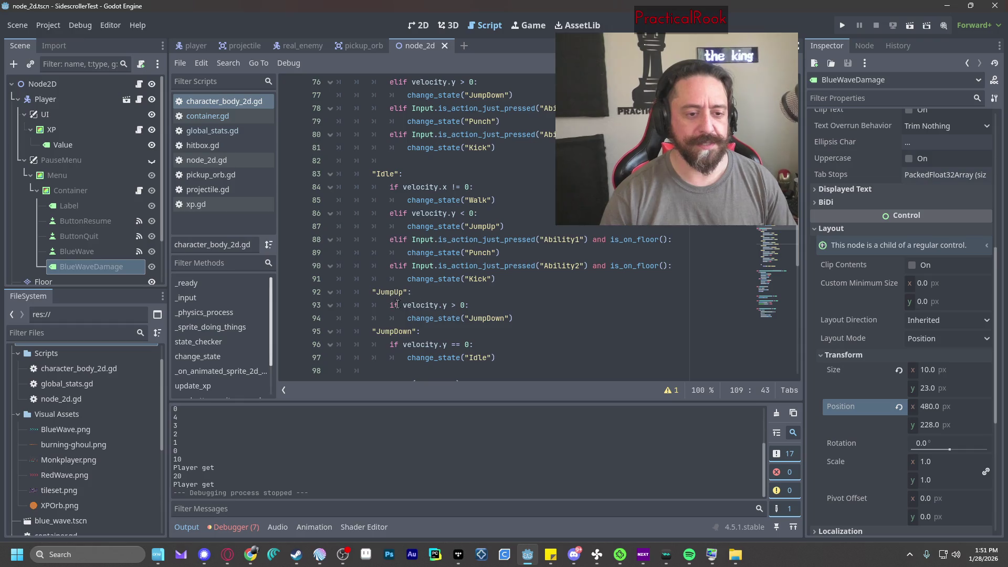
pyautogui.scroll(5, 398, 304)
pyautogui.scroll(2, 494, 286)
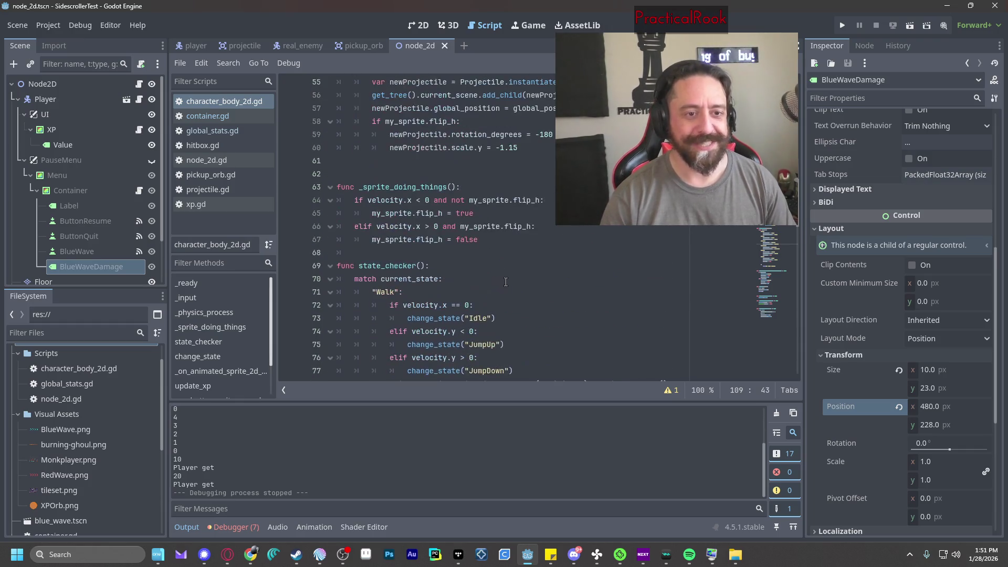
pyautogui.scroll(-2, 466, 200)
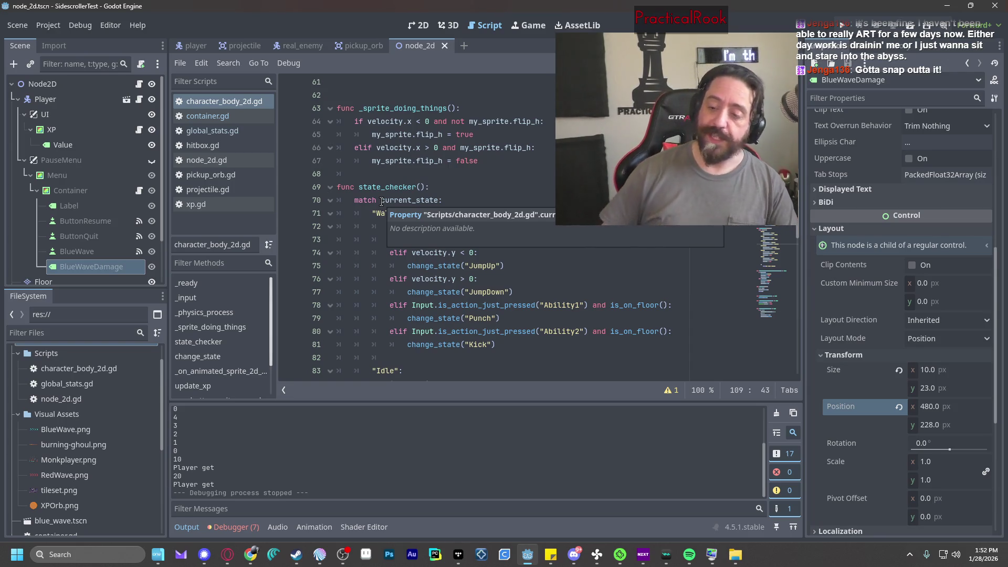
pyautogui.click(495, 176)
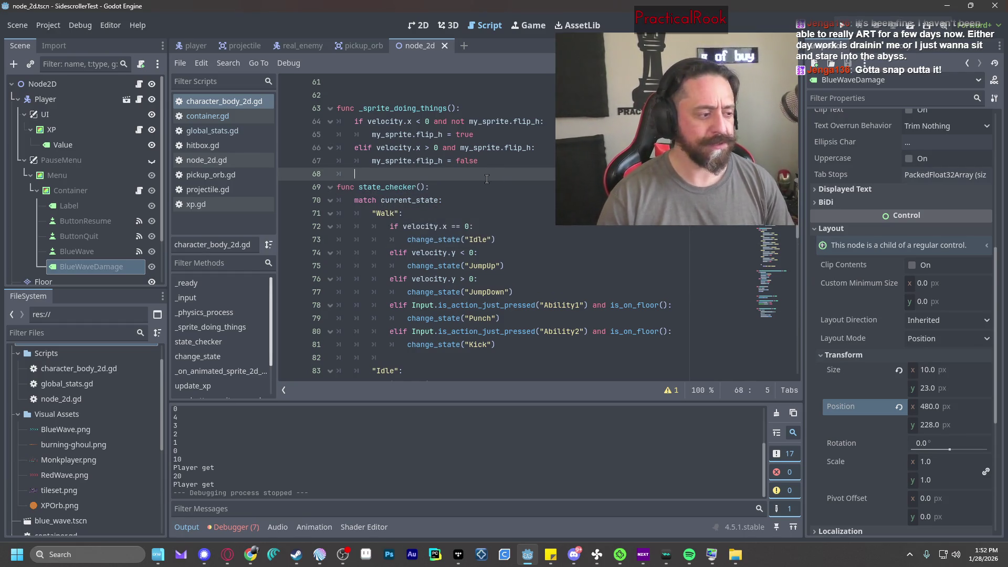
pyautogui.scroll(-3, 487, 179)
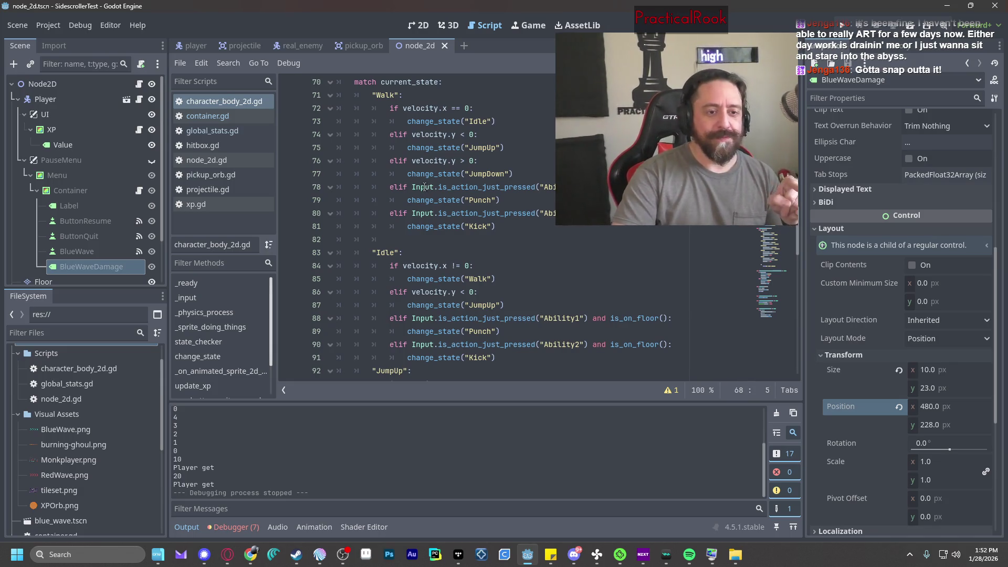
pyautogui.click(478, 160)
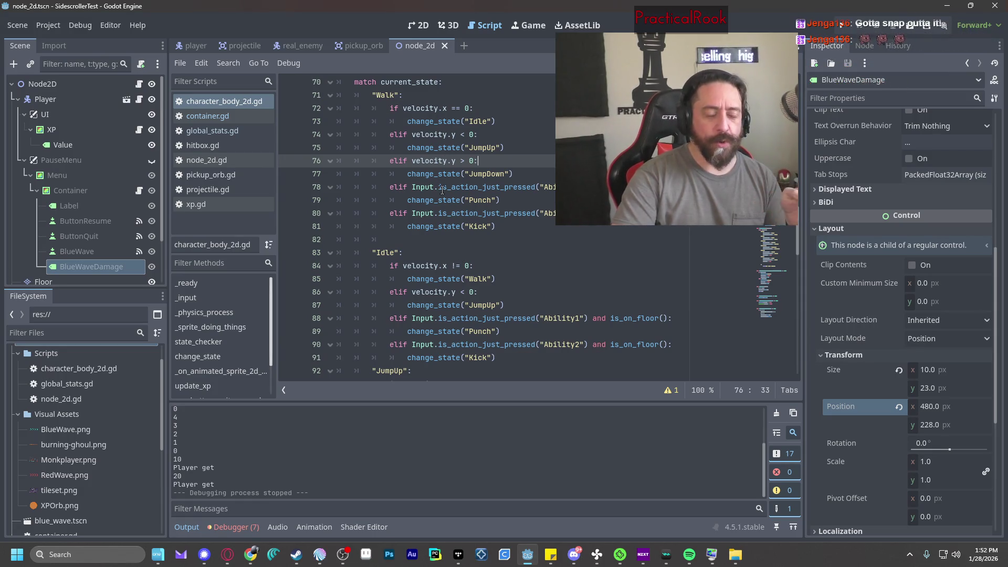
pyautogui.scroll(-2, 506, 296)
pyautogui.scroll(3, 507, 296)
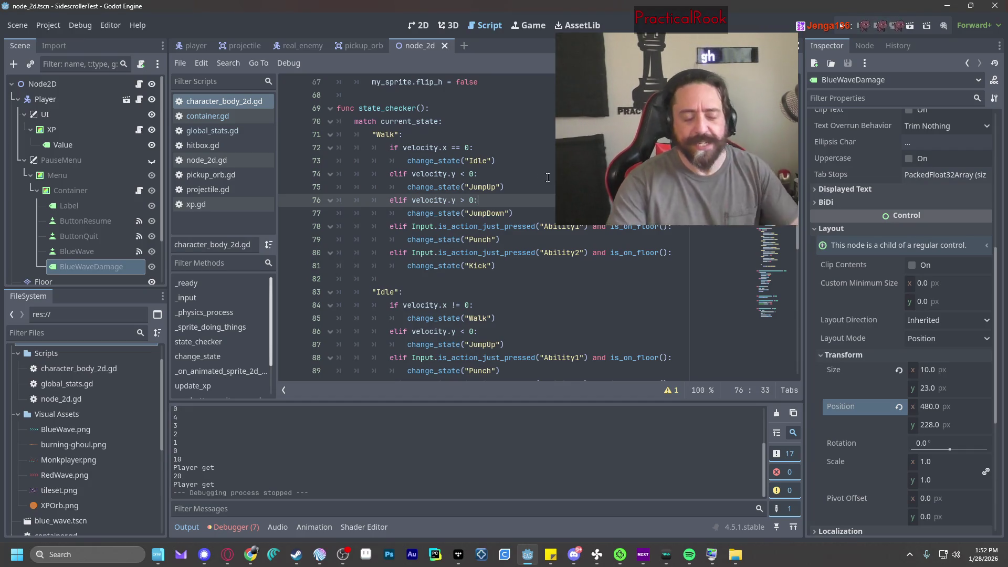
pyautogui.scroll(5, 525, 181)
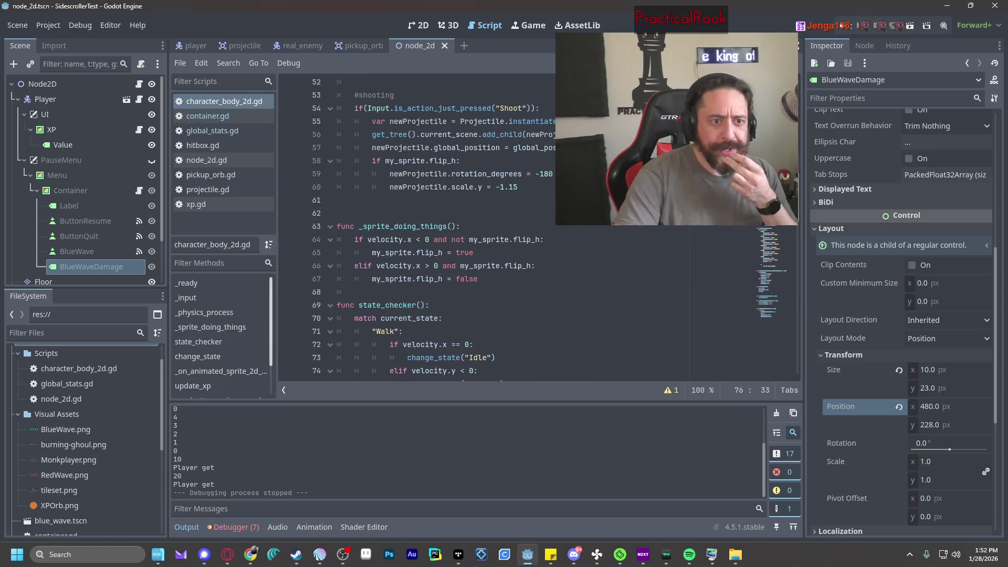
pyautogui.scroll(-11, 525, 210)
pyautogui.scroll(1, 526, 210)
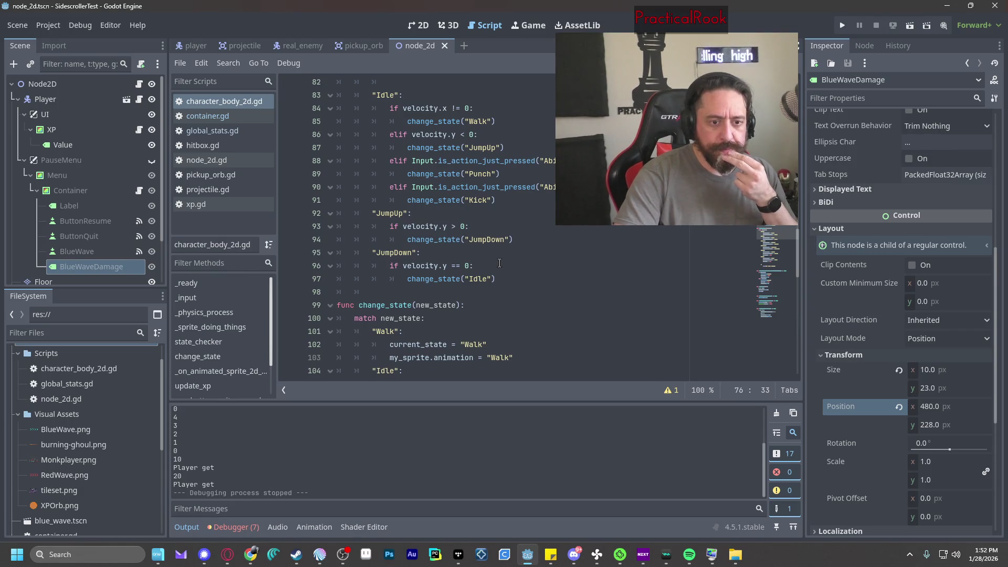
pyautogui.scroll(4, 399, 210)
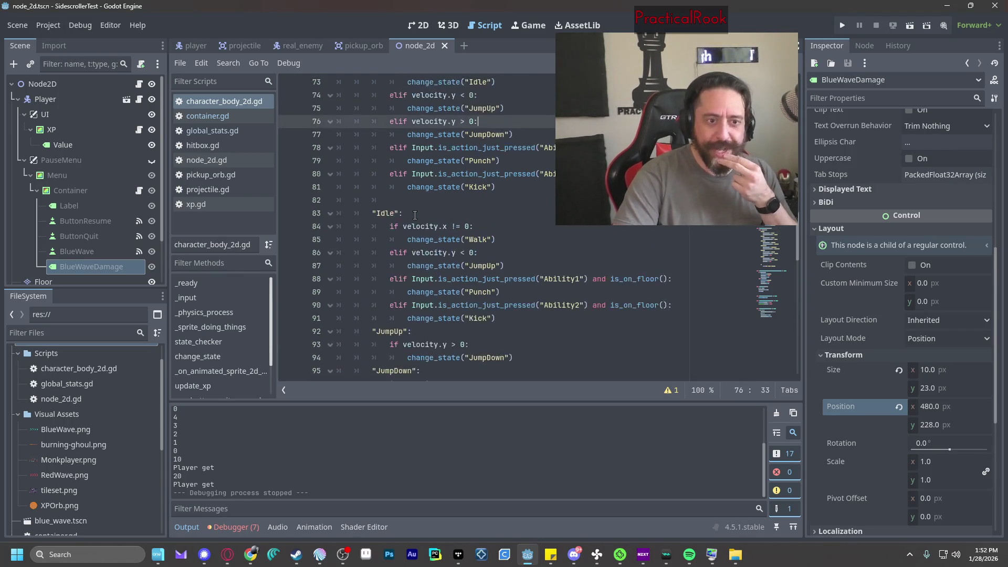
pyautogui.scroll(-2, 415, 215)
pyautogui.scroll(-4, 415, 216)
pyautogui.scroll(-6, 502, 206)
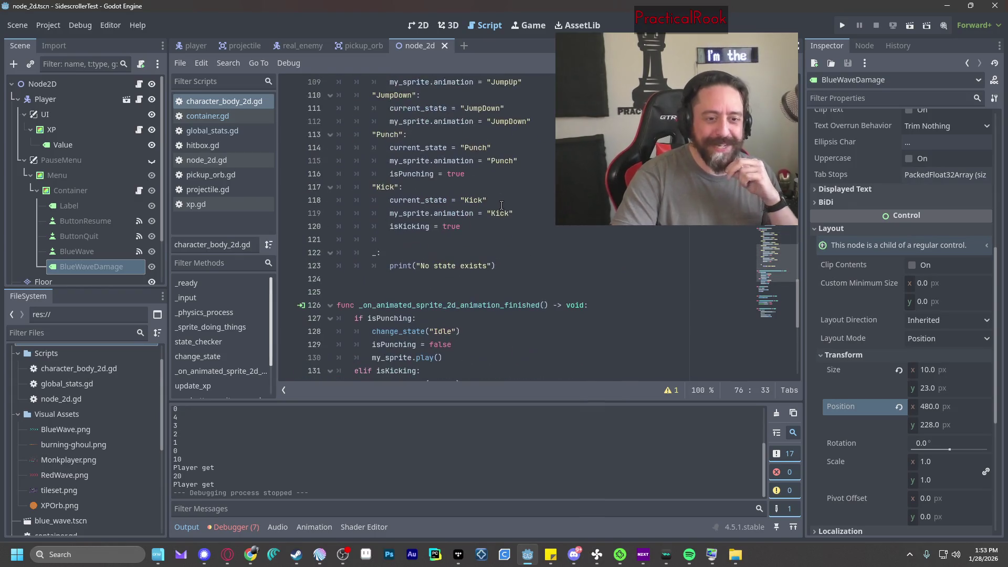
pyautogui.scroll(-2, 505, 205)
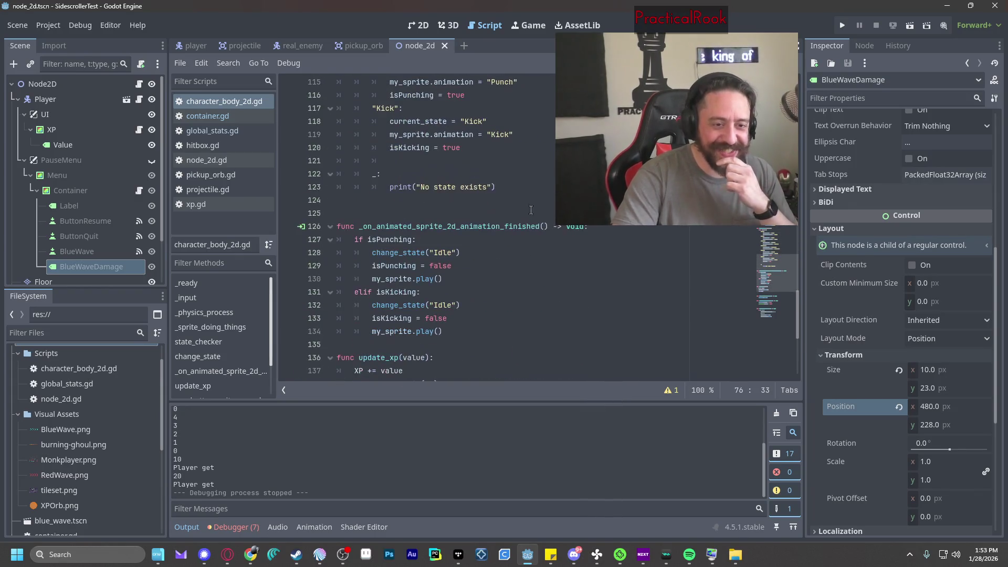
pyautogui.scroll(-6, 546, 251)
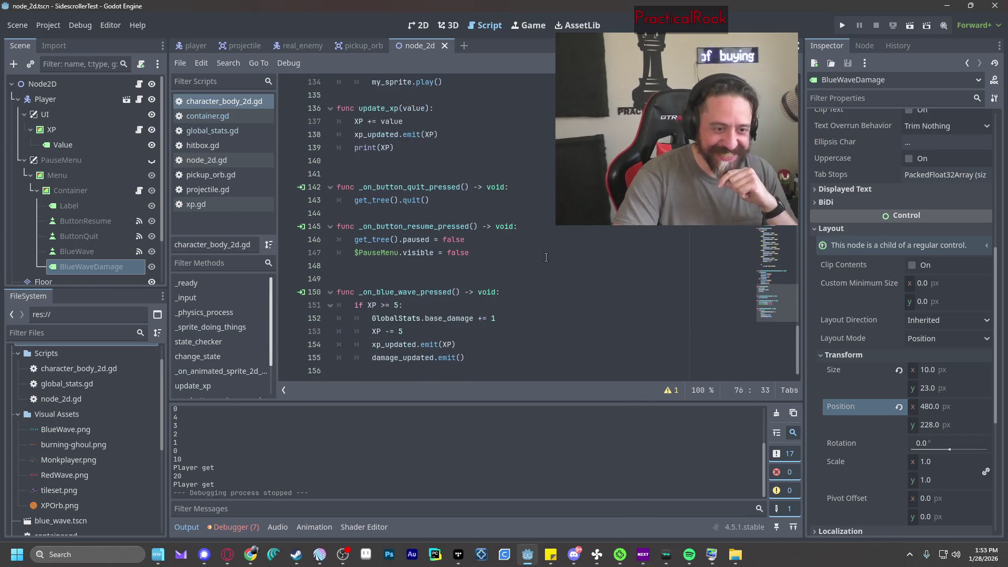
pyautogui.scroll(12, 550, 257)
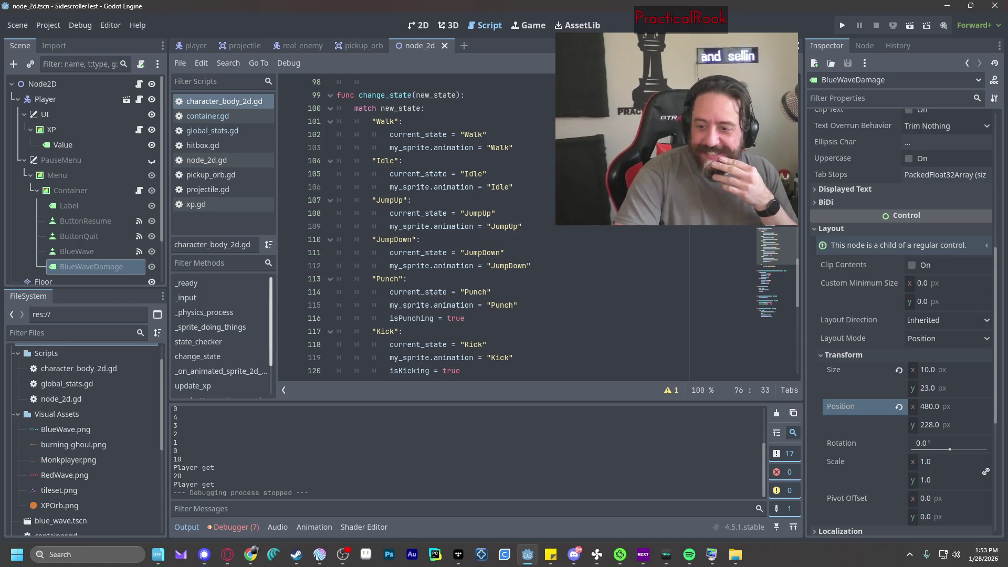
pyautogui.click(599, 282)
pyautogui.scroll(11, 609, 284)
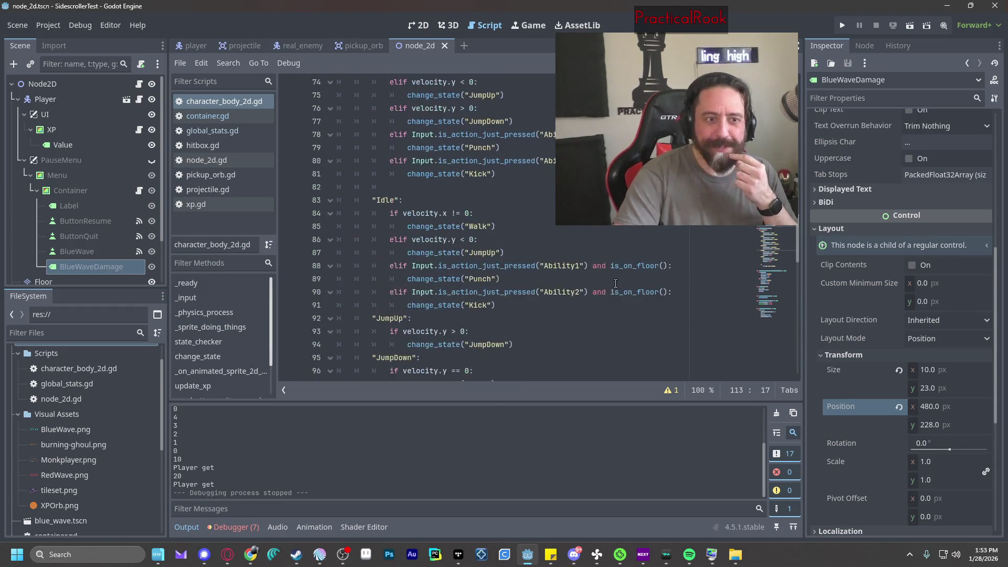
pyautogui.scroll(2, 622, 286)
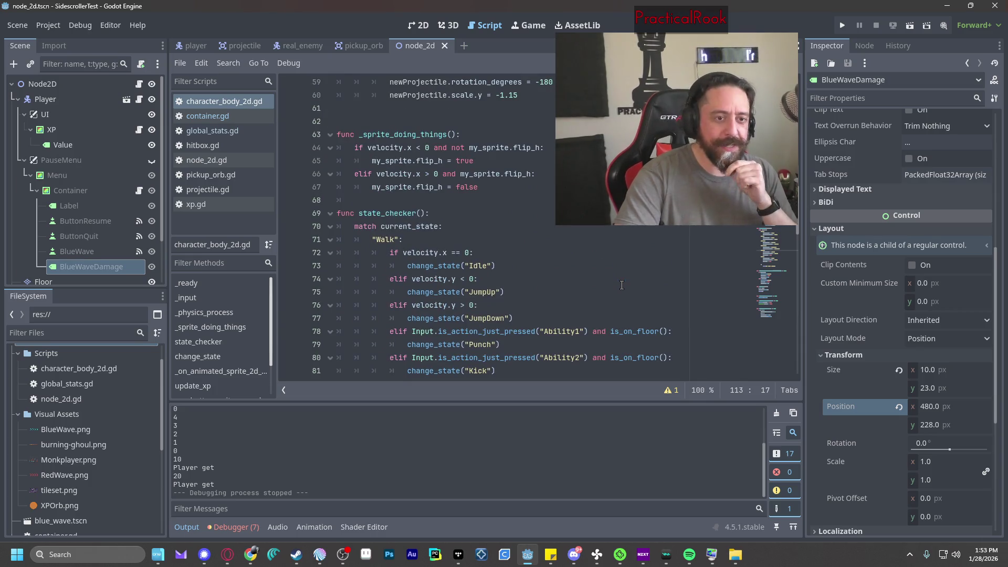
pyautogui.scroll(2, 622, 286)
pyautogui.scroll(4, 622, 284)
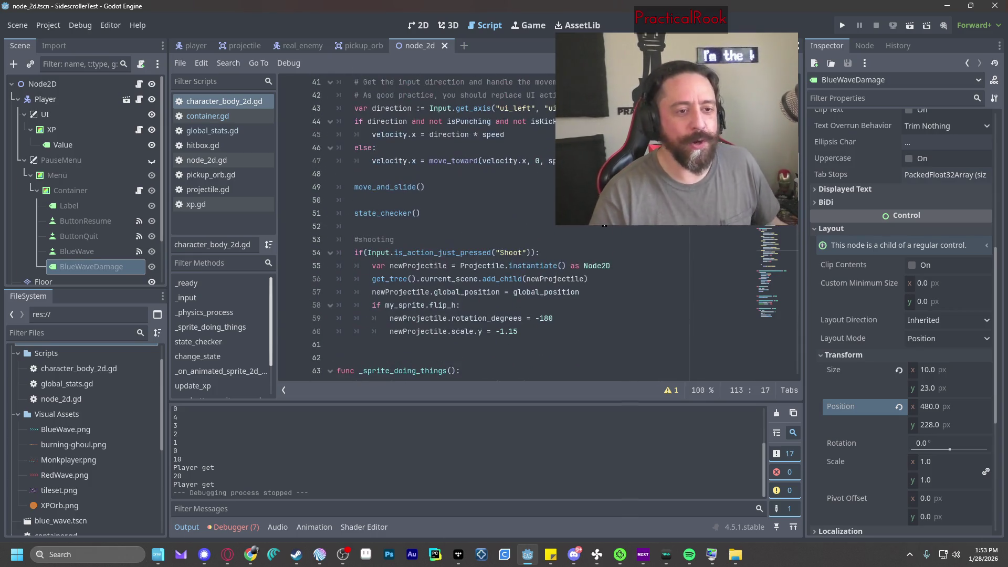
pyautogui.scroll(3, 604, 226)
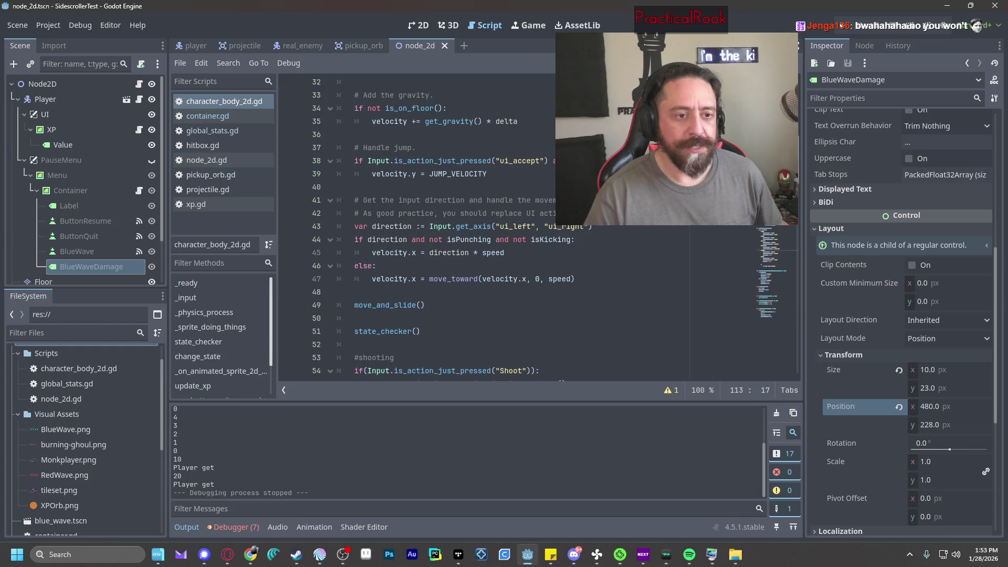
# Append 'and not isPunching and not isKicking' to line 38's jump condition and run the game.
pyautogui.click(632, 161)
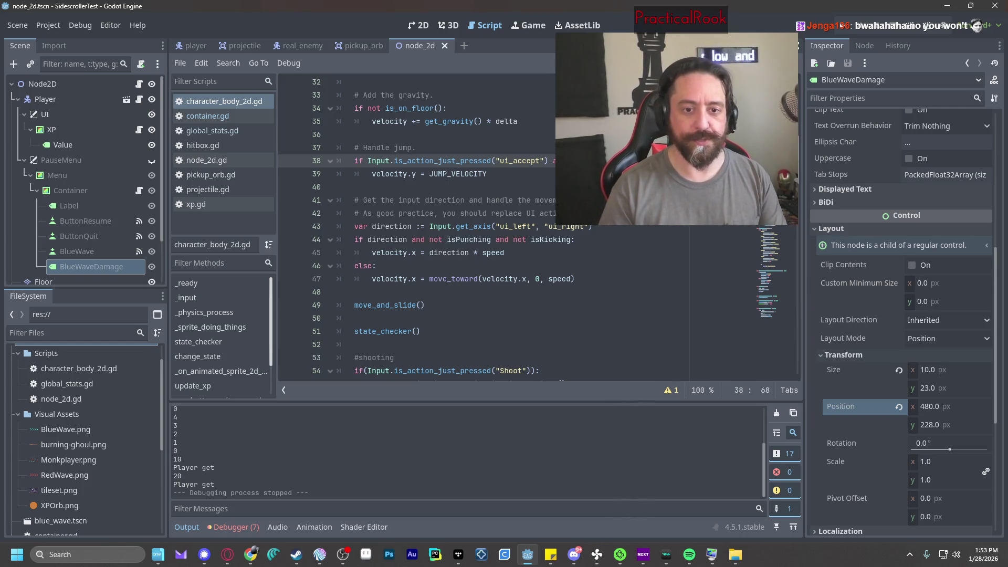
pyautogui.press('Delete')
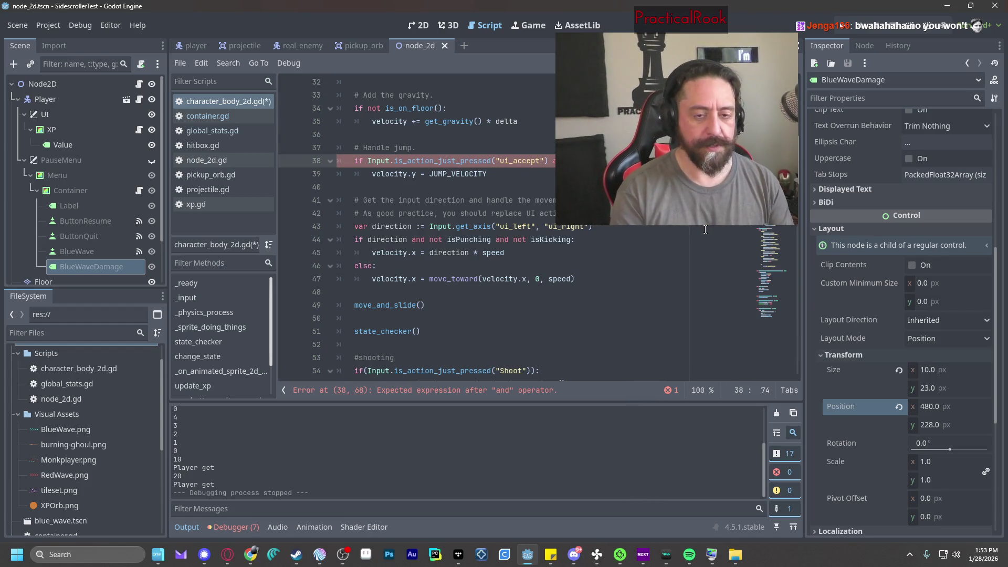
pyautogui.write('n')
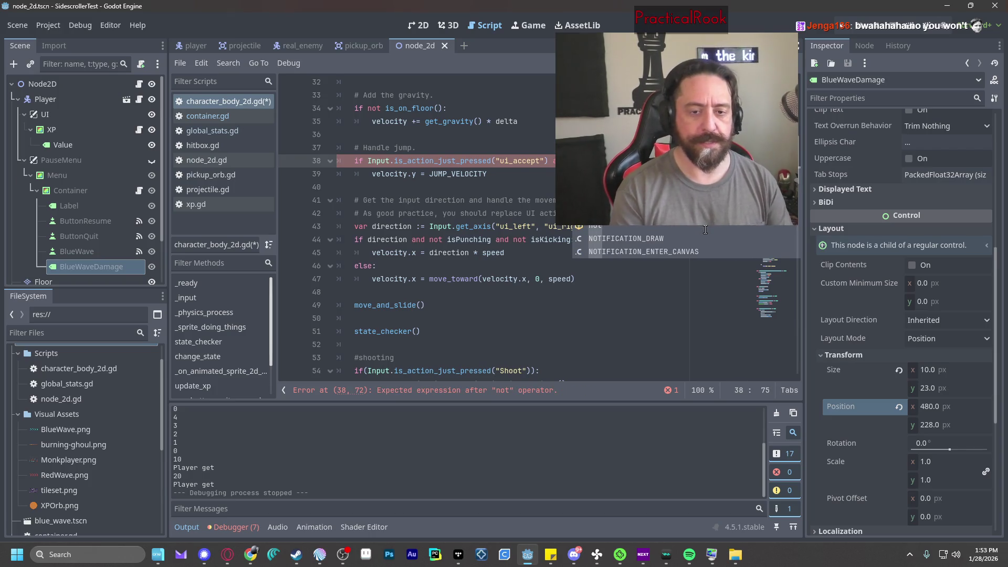
pyautogui.write(' isPu')
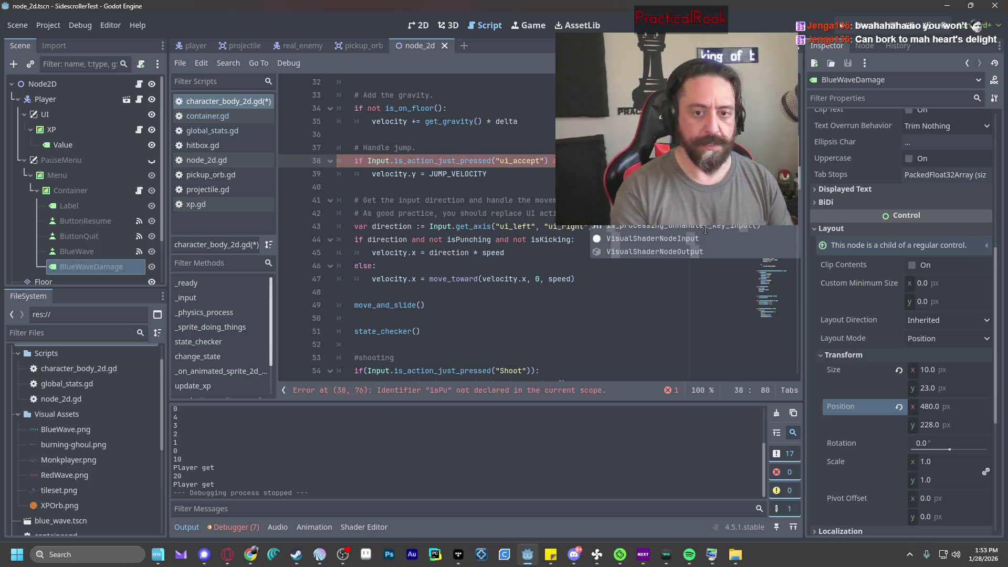
pyautogui.press('Return')
pyautogui.write('not isKi')
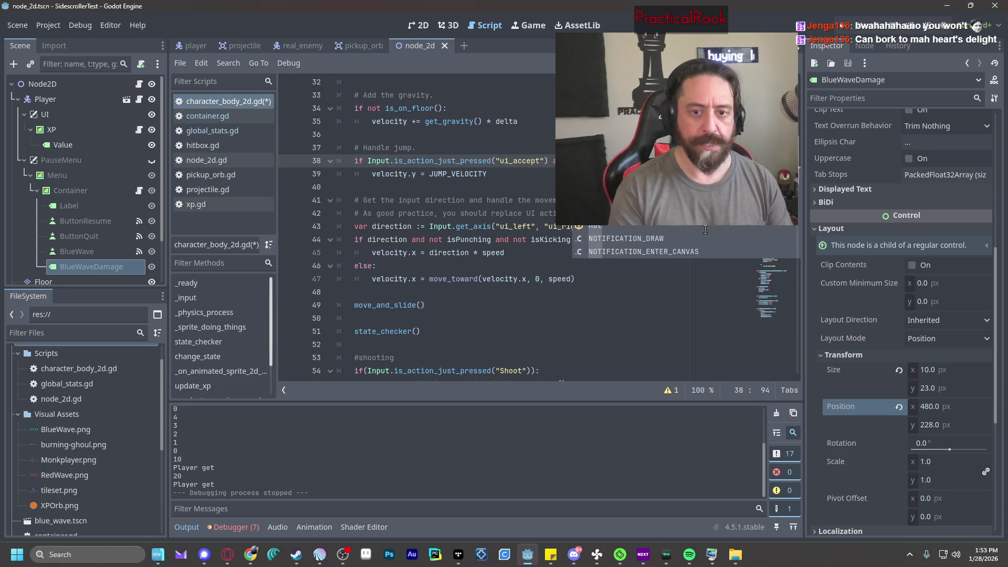
pyautogui.press('Return')
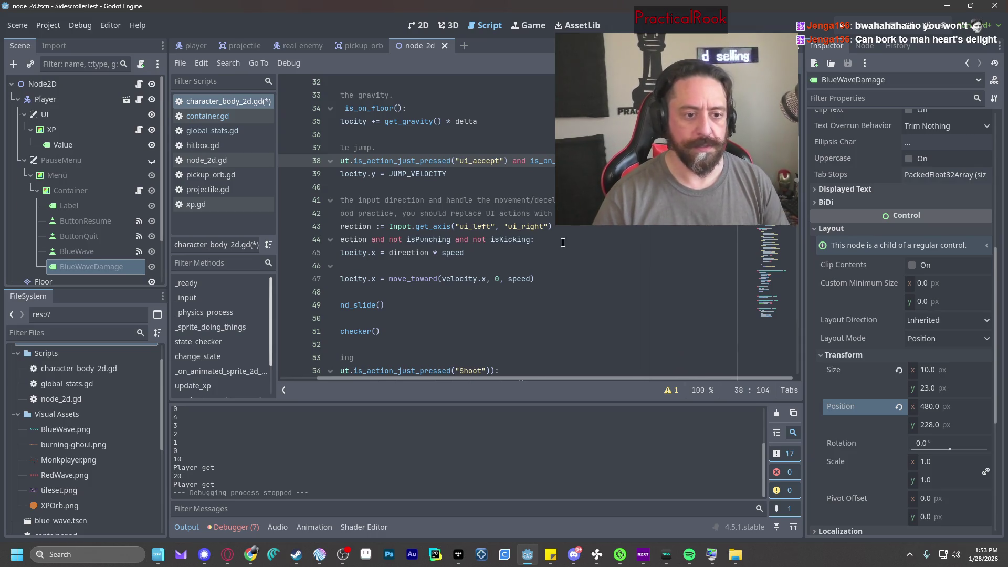
pyautogui.click(527, 187)
pyautogui.press('F5')
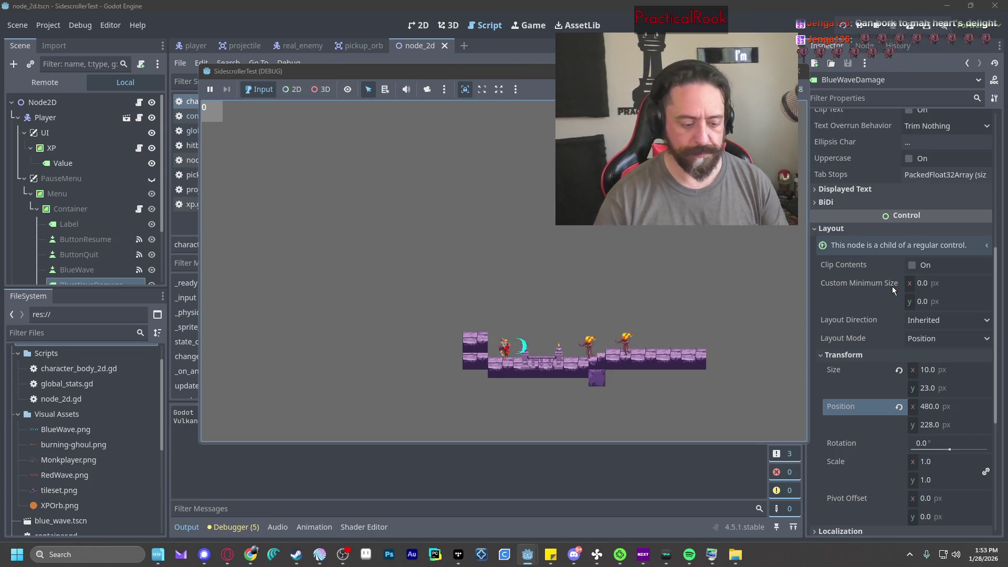
# Test the new jump rule by jumping and firing blue waves both ways, then stop the game.
pyautogui.press('space')
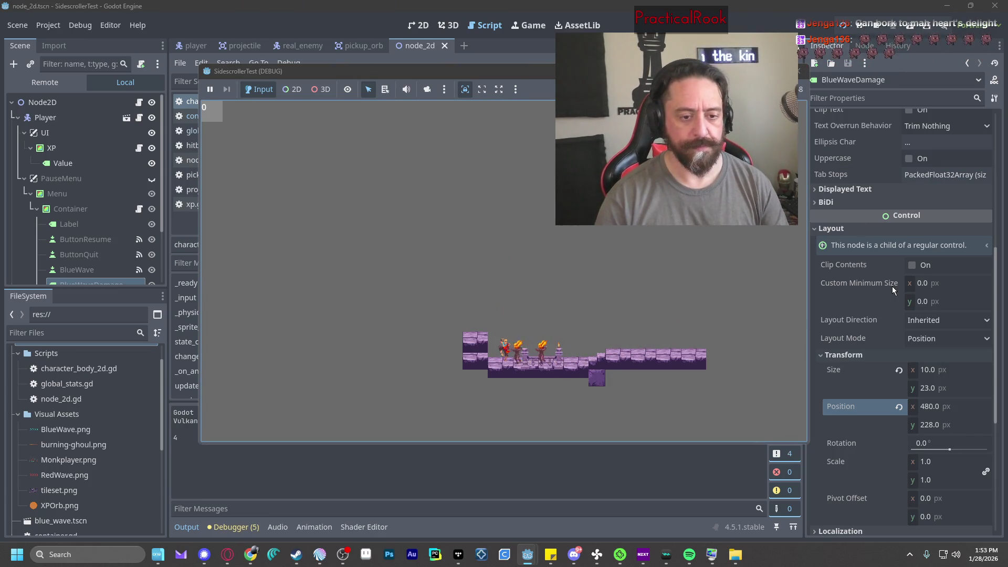
pyautogui.press('space')
pyautogui.press('space')
pyautogui.press('f')
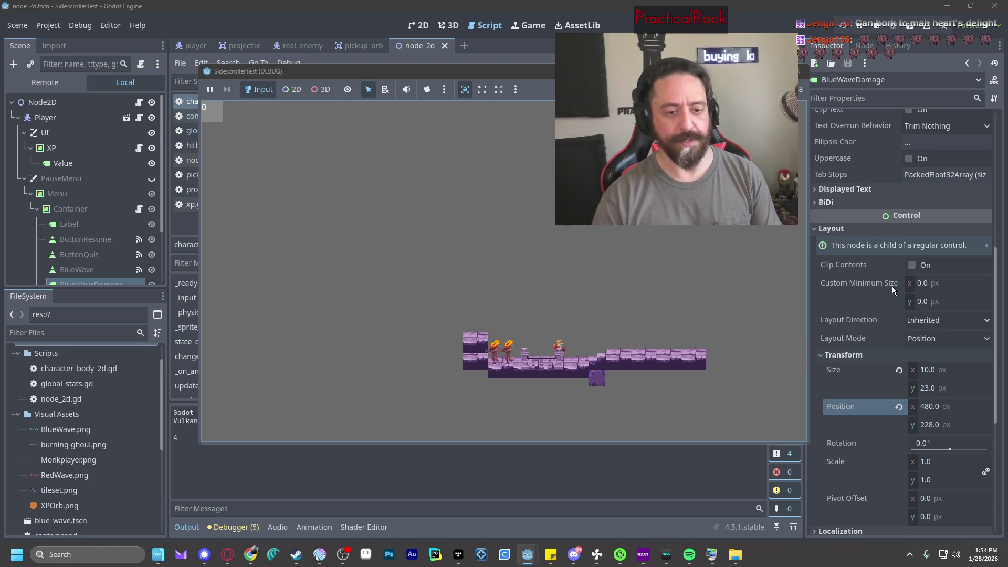
pyautogui.press('f')
pyautogui.press('space')
pyautogui.press('Left')
pyautogui.press('f')
pyautogui.press('f')
pyautogui.press('f')
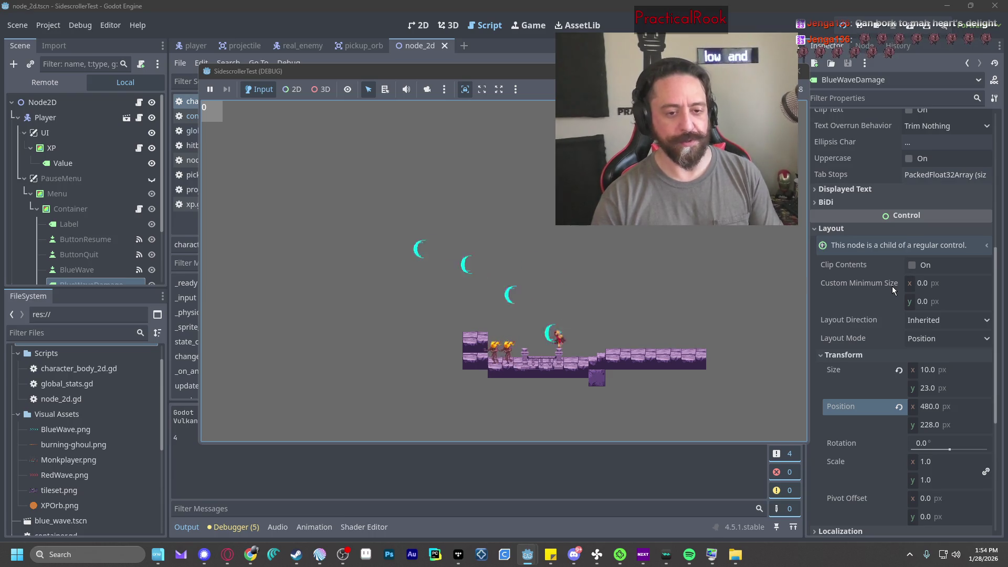
pyautogui.press('space')
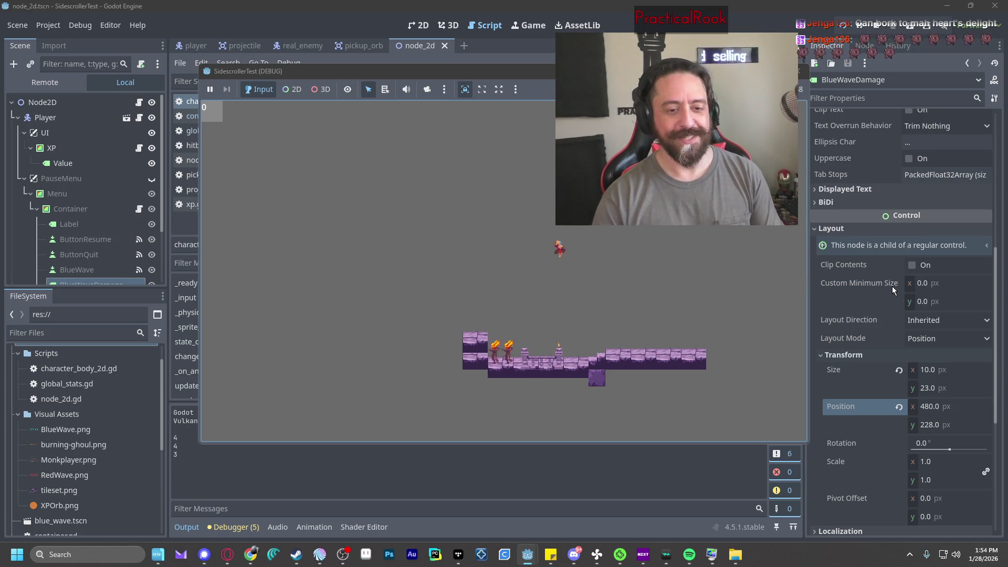
pyautogui.press('f')
pyautogui.press('space')
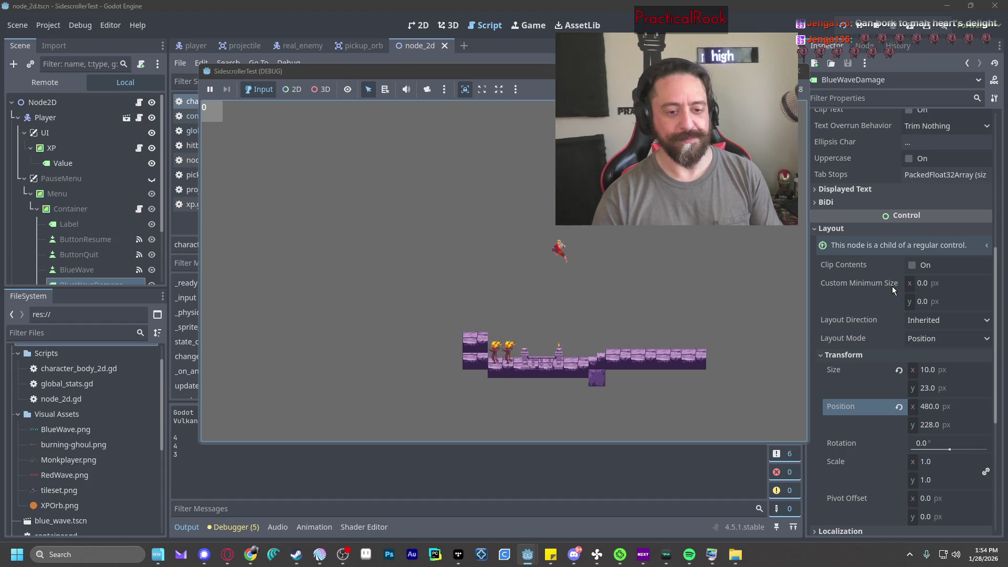
pyautogui.click(802, 72)
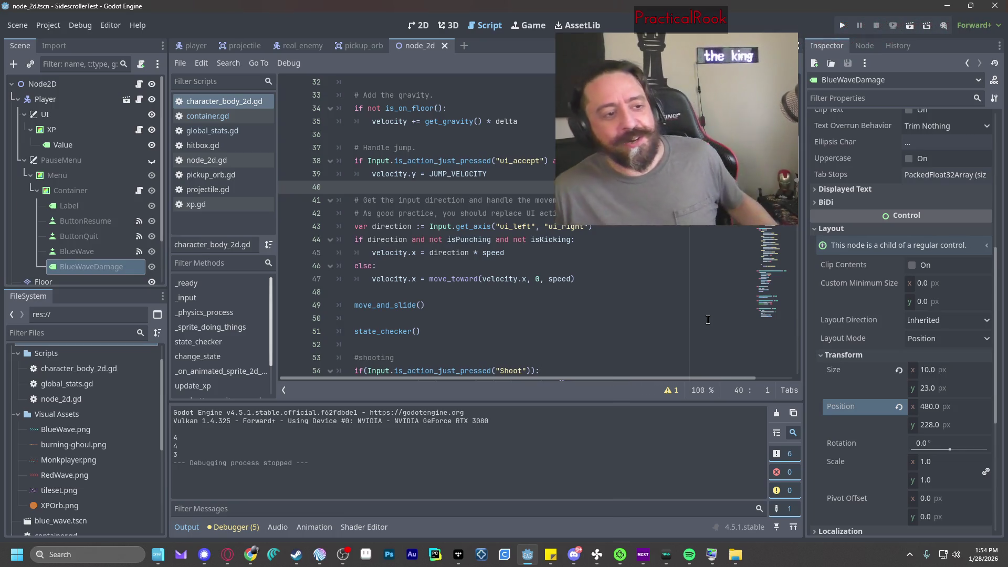
# Check the Errors list, then run the game to test jumping and firing blue waves before stopping it.
pyautogui.click(224, 527)
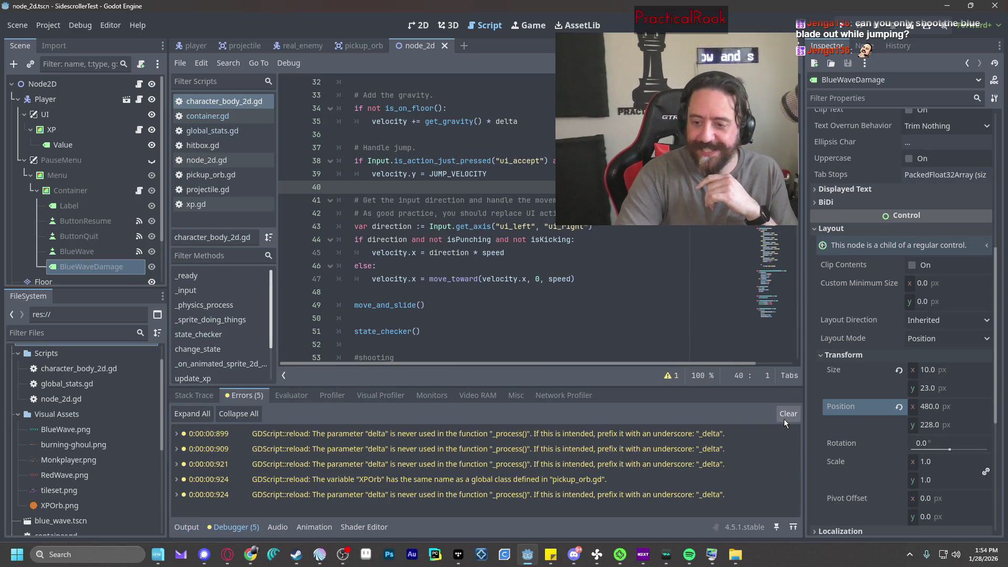
pyautogui.press('F5')
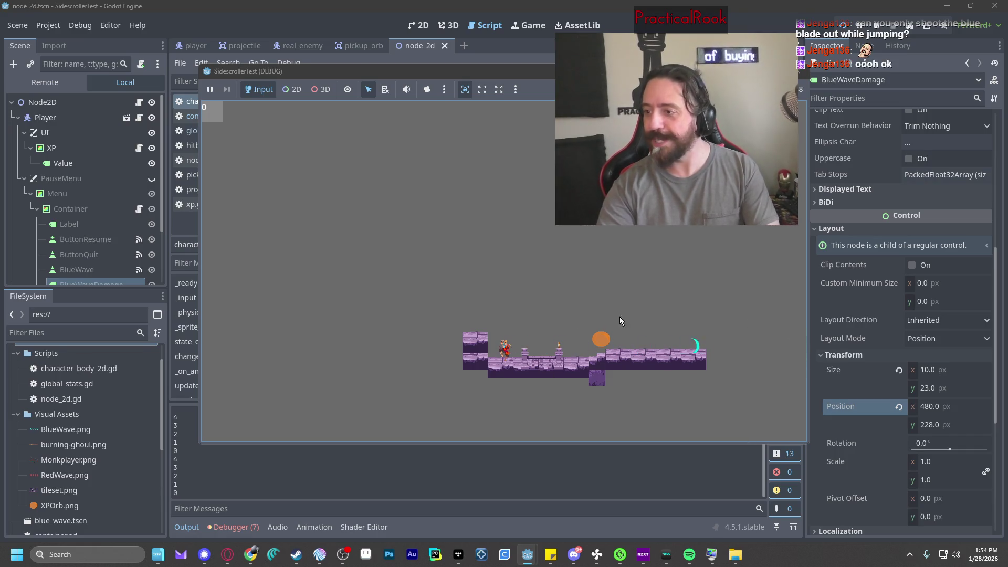
pyautogui.press('space')
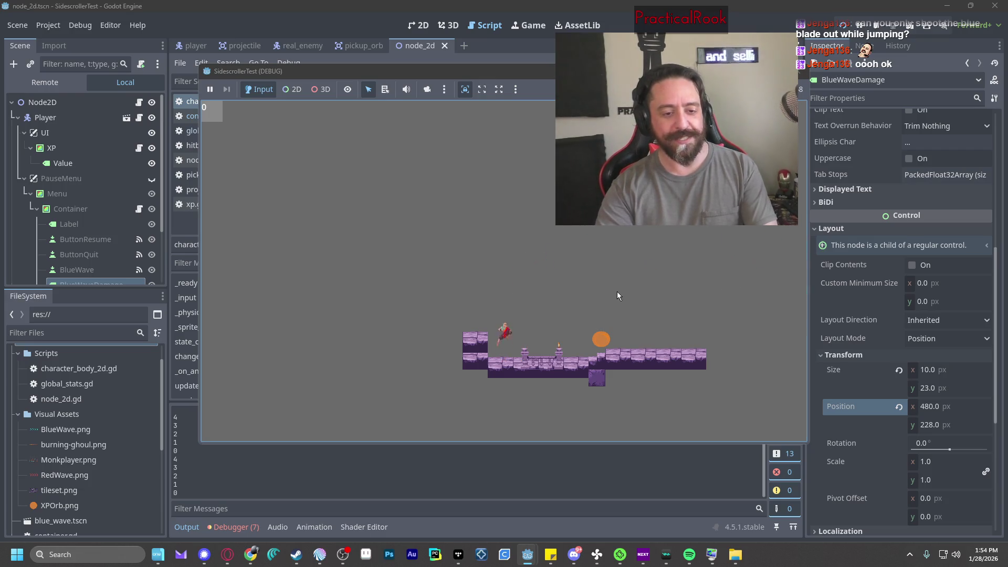
pyautogui.press('space')
pyautogui.press('space')
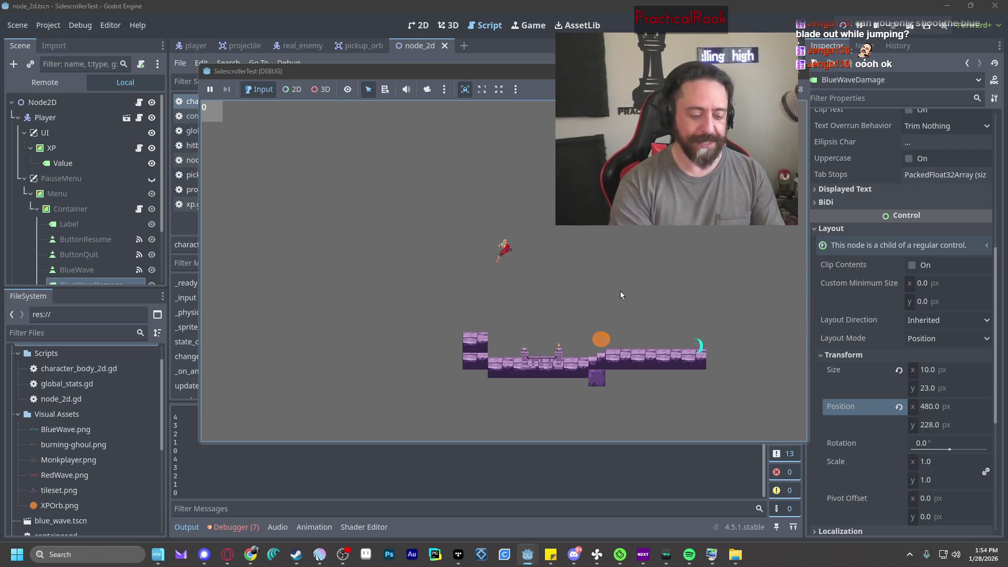
pyautogui.press('space')
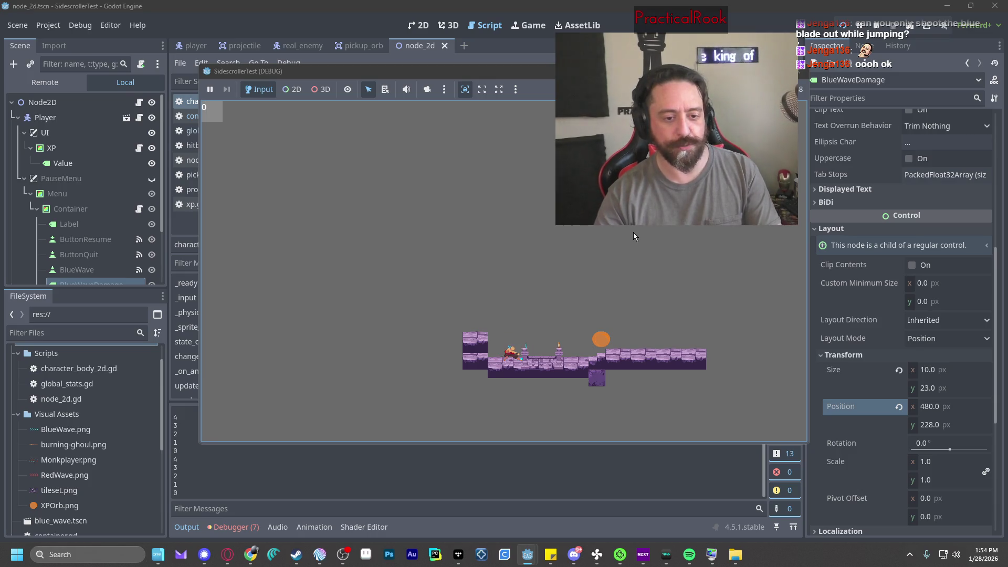
pyautogui.press('space')
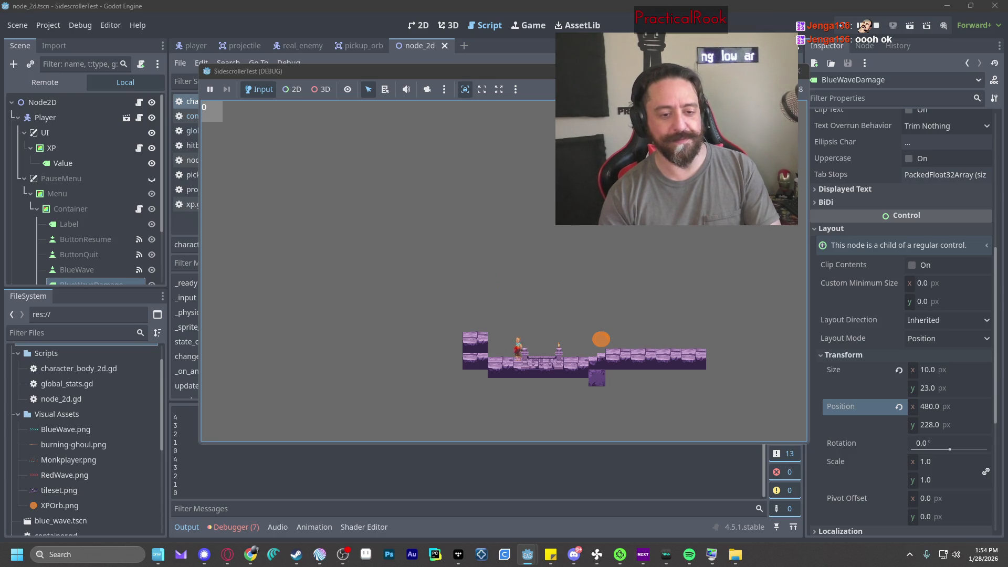
pyautogui.press('e')
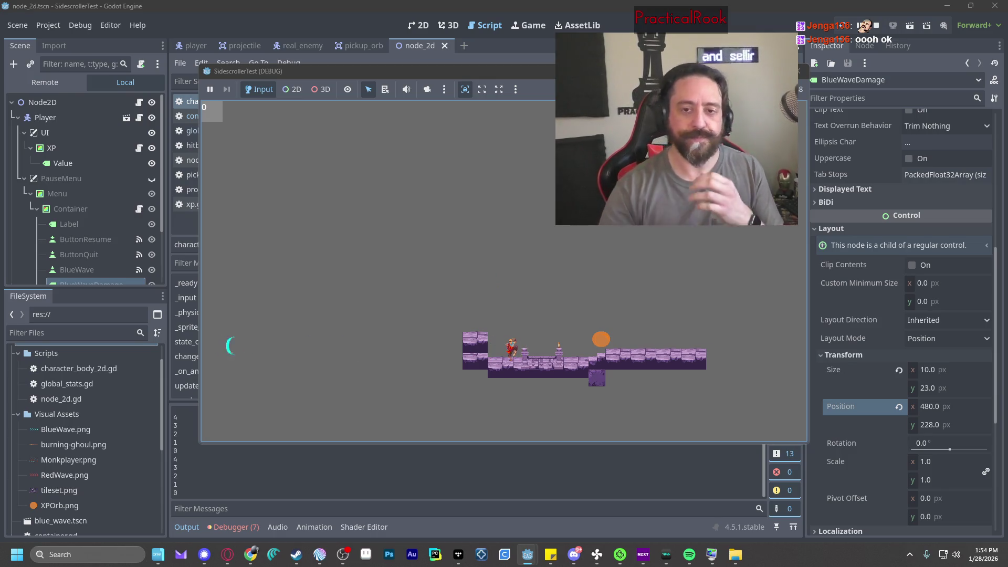
pyautogui.click(799, 73)
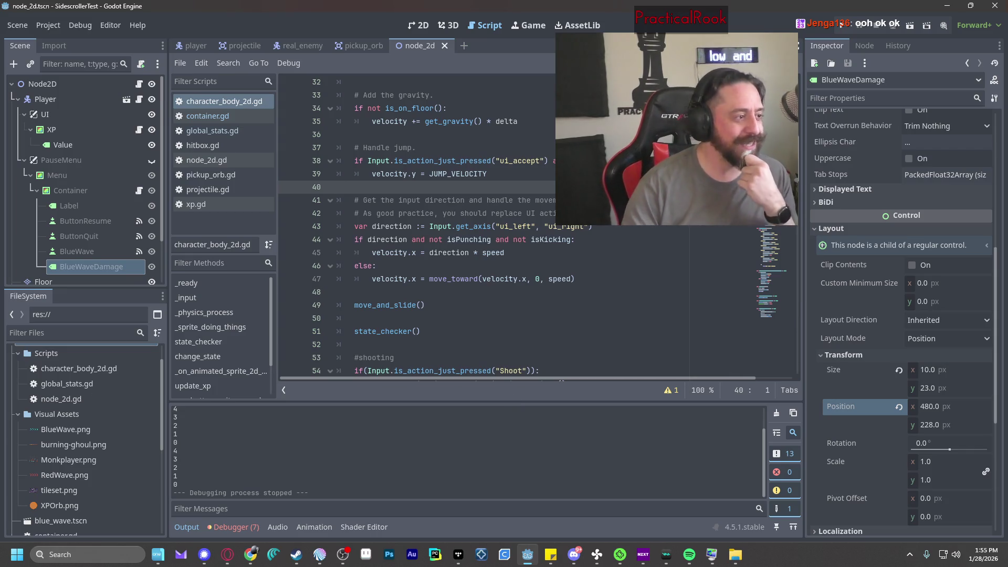
pyautogui.hotkey('alt', 'Tab')
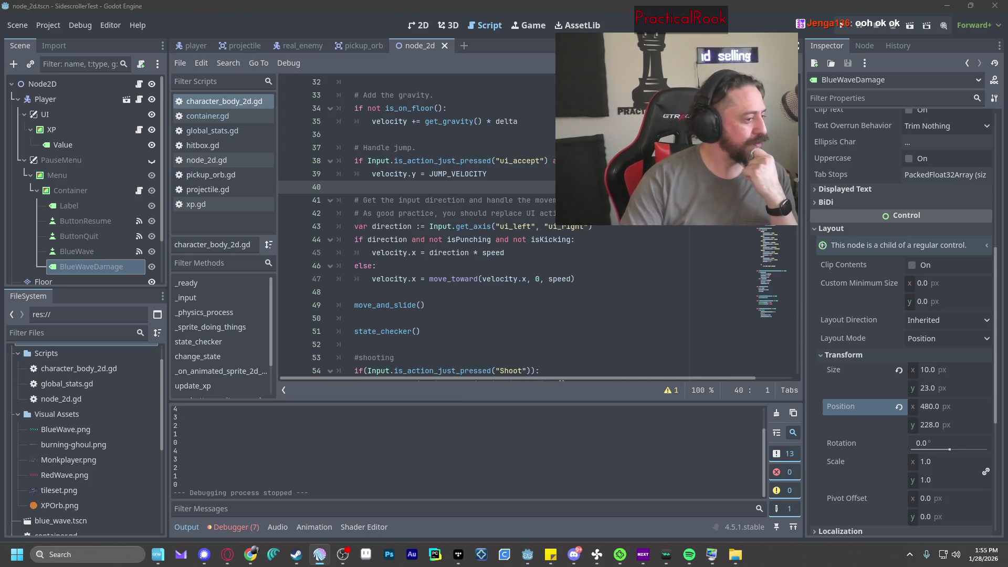
pyautogui.hotkey('alt', 'Tab')
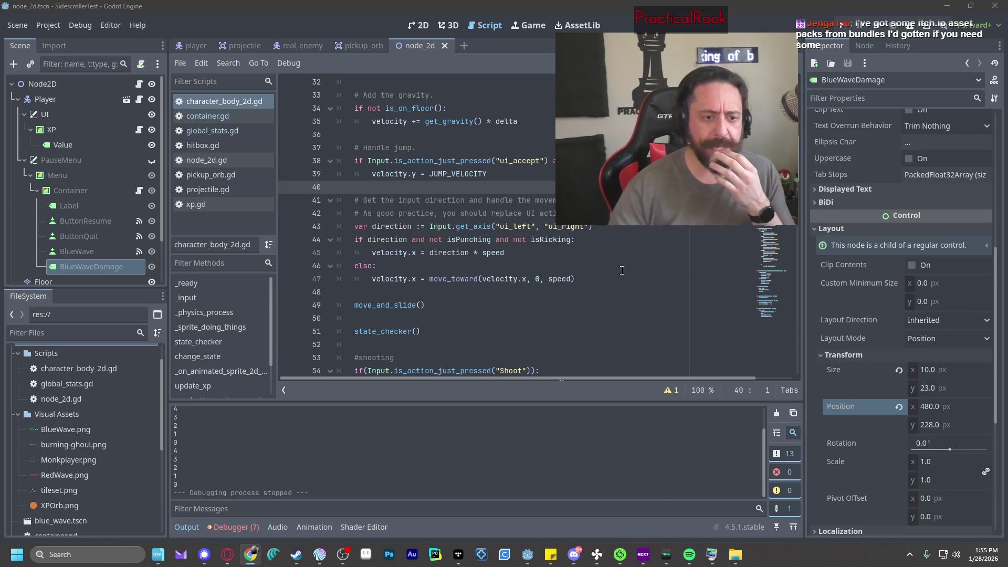
pyautogui.scroll(-19, 574, 301)
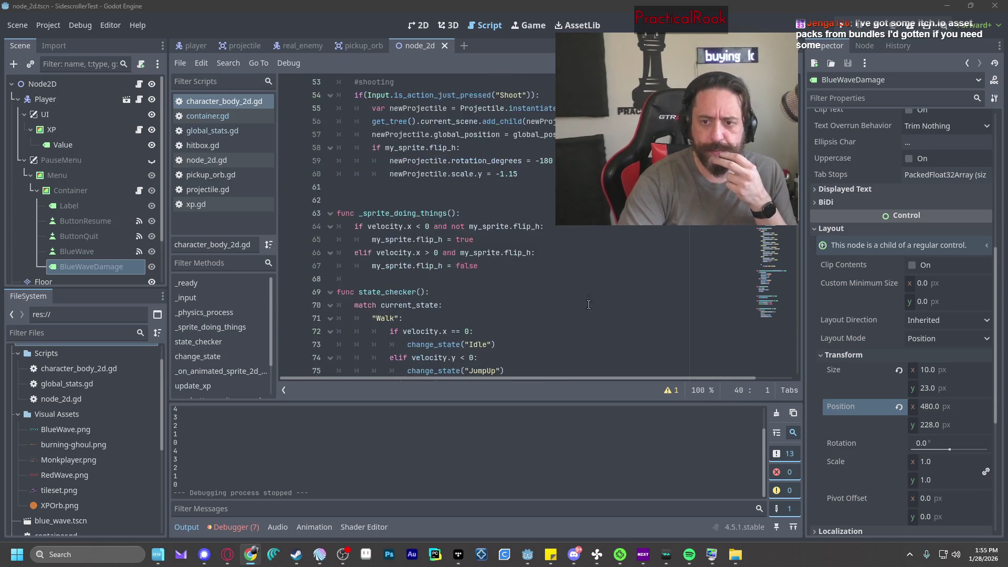
pyautogui.click(600, 317)
pyautogui.scroll(-15, 609, 326)
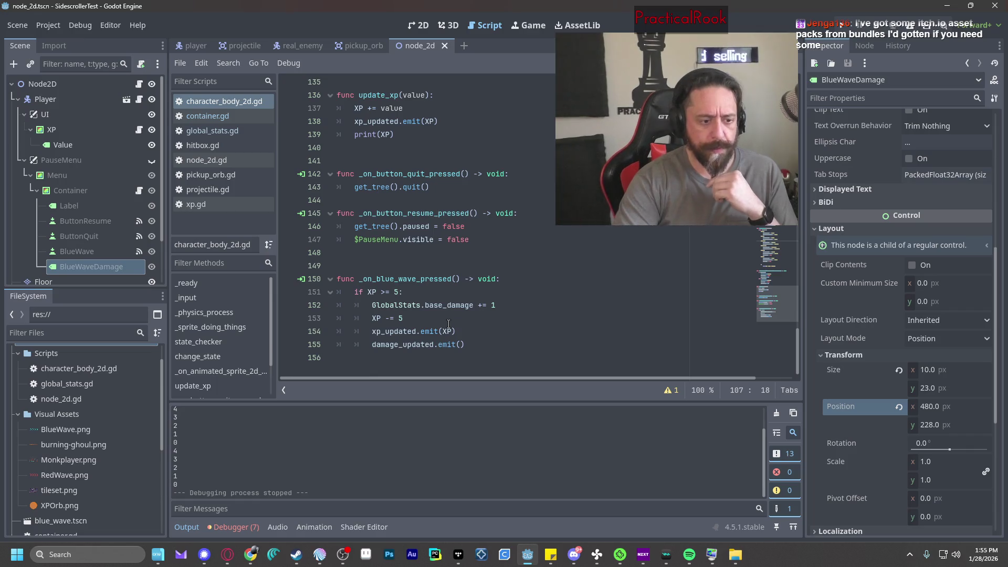
pyautogui.scroll(11, 449, 323)
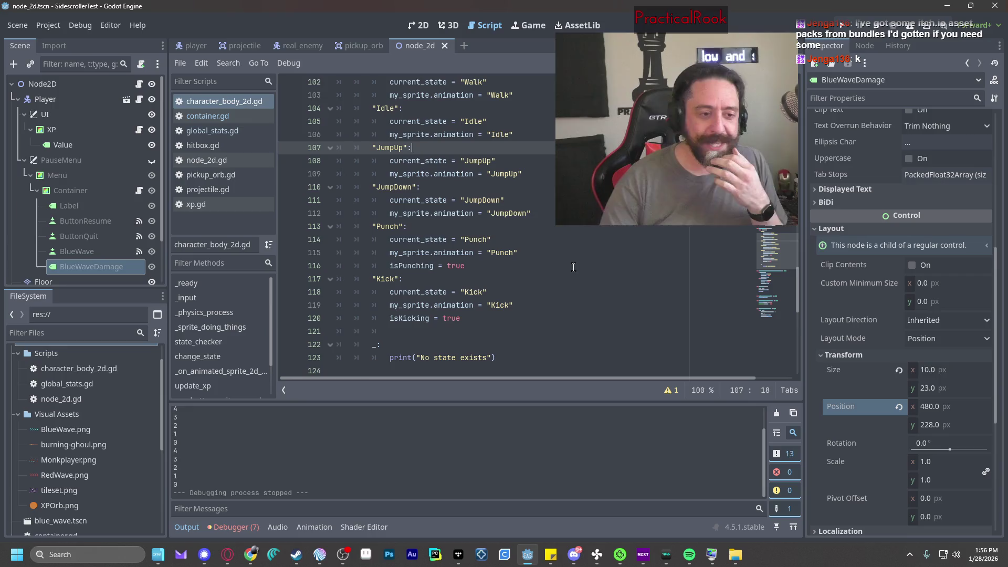
pyautogui.scroll(20, 564, 312)
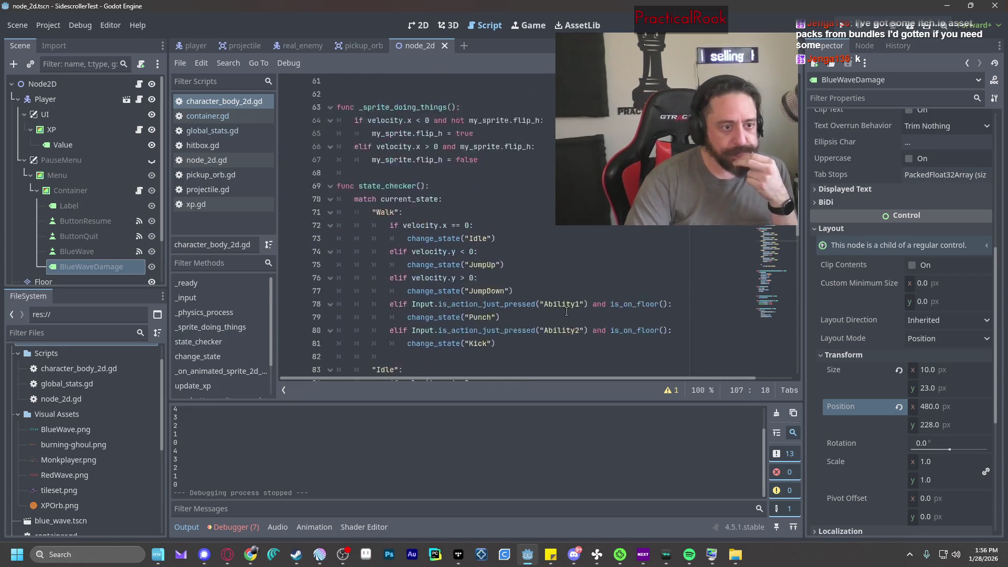
pyautogui.scroll(5, 569, 312)
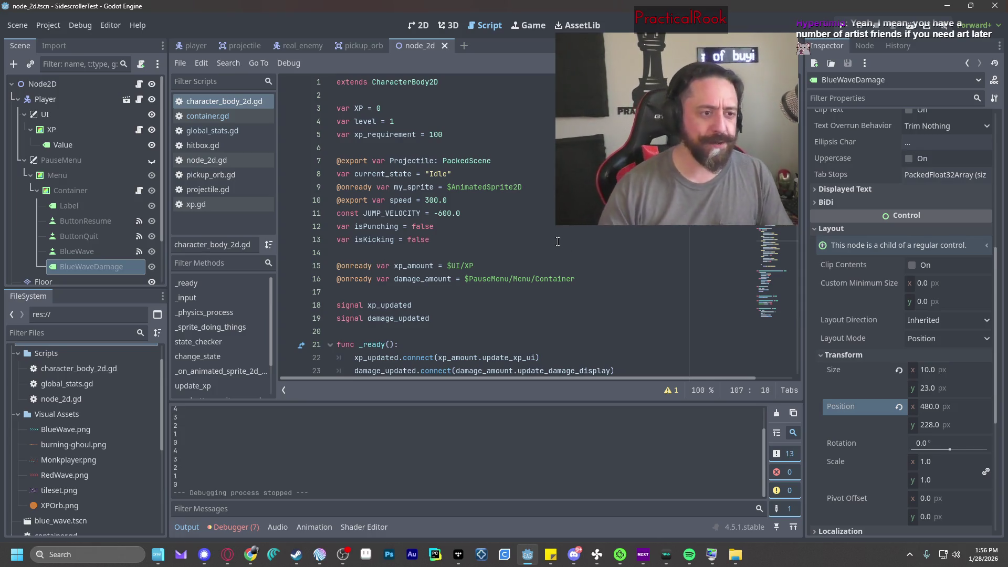
# Review global_stats.gd and container.gd, where update_damage_display sets the BlueWaveDamage label.
pyautogui.click(255, 129)
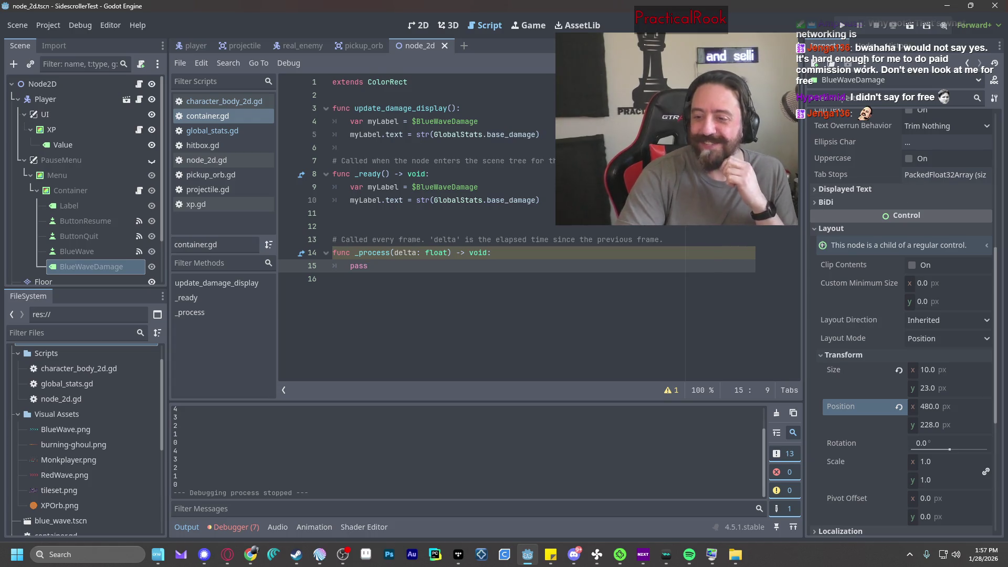
pyautogui.hotkey('alt', 'Tab')
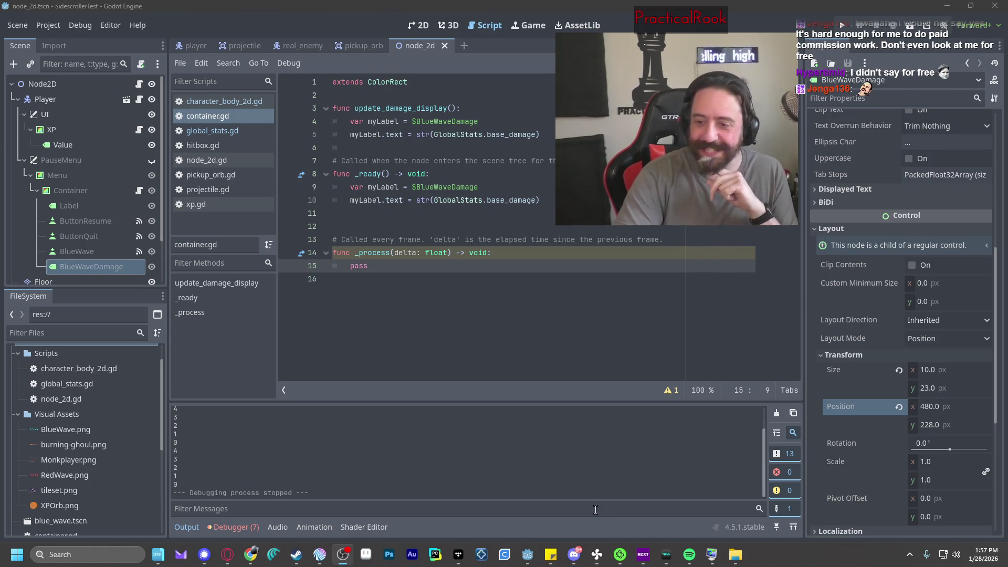
pyautogui.hotkey('alt', 'Tab')
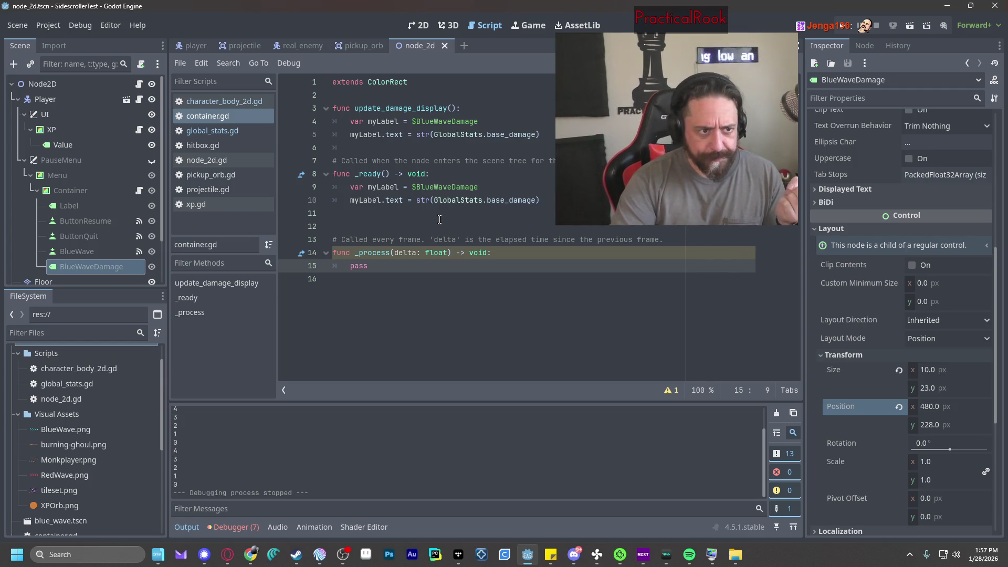
# Add '#TODO: Create hurtboxes for melee attack' at the top of character_body_2d.gd.
pyautogui.click(240, 103)
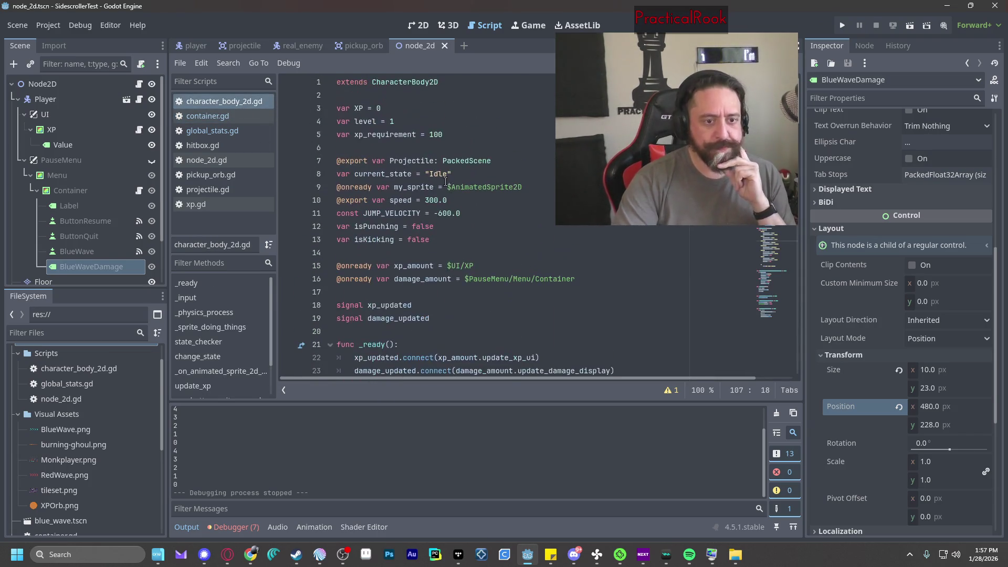
pyautogui.click(336, 96)
pyautogui.press('Return')
pyautogui.press('Return')
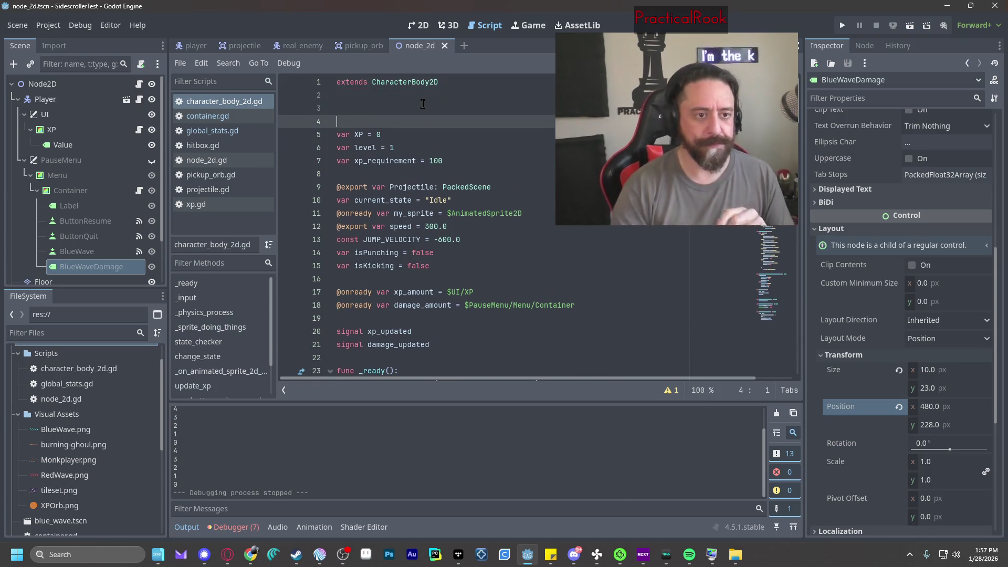
pyautogui.press('Up')
pyautogui.write('#TODO: ')
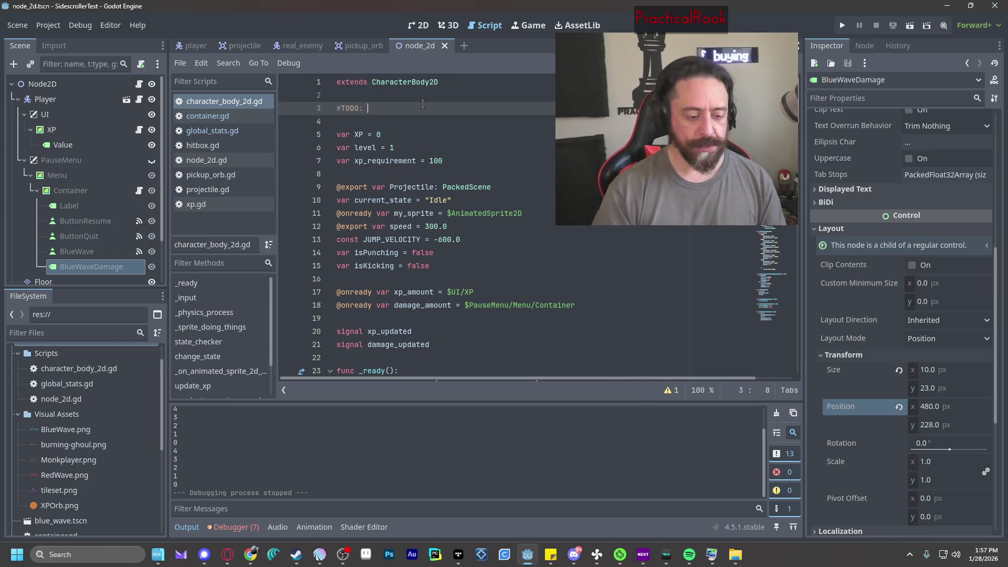
pyautogui.write('Create hur')
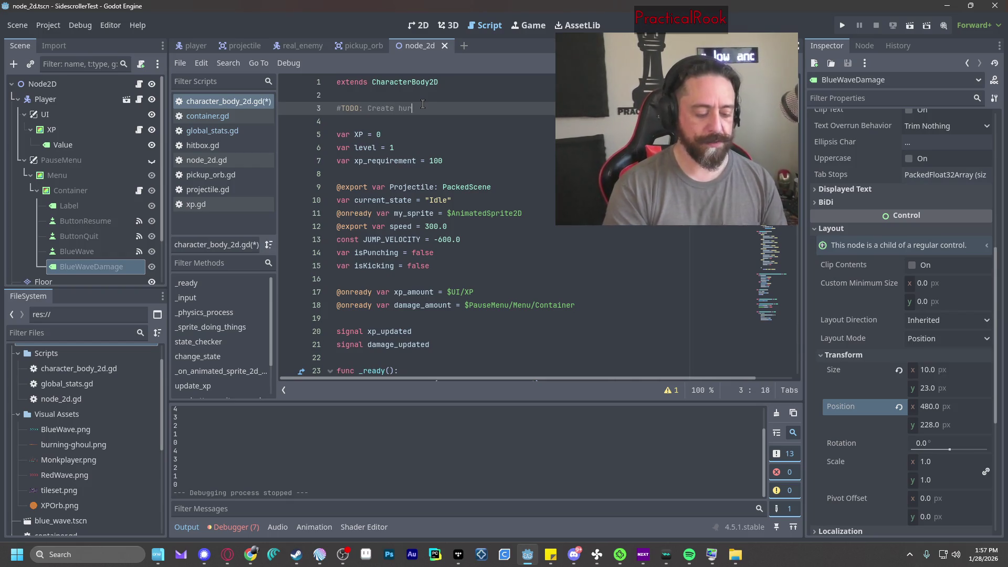
pyautogui.write('tboxes for ')
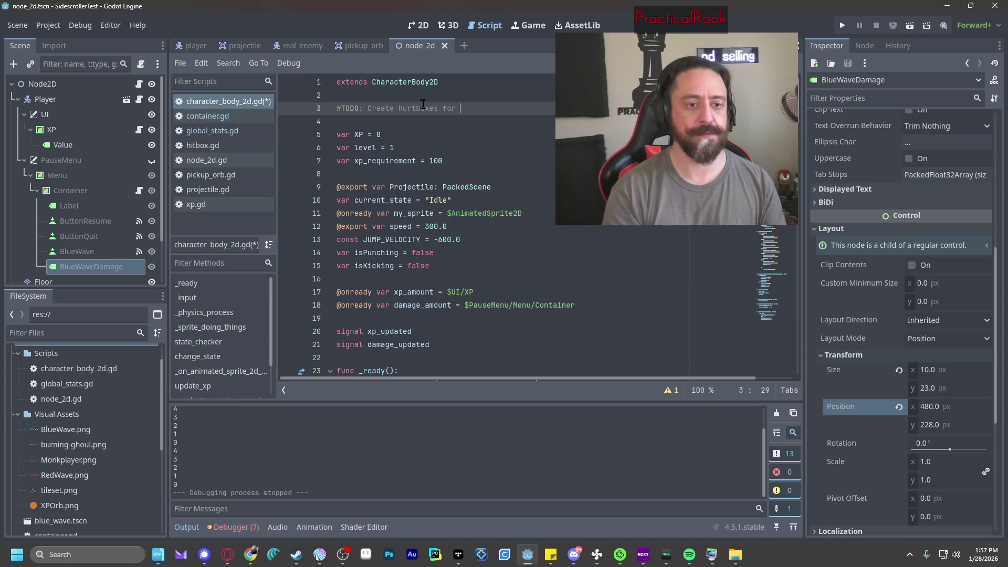
pyautogui.write('melee attack')
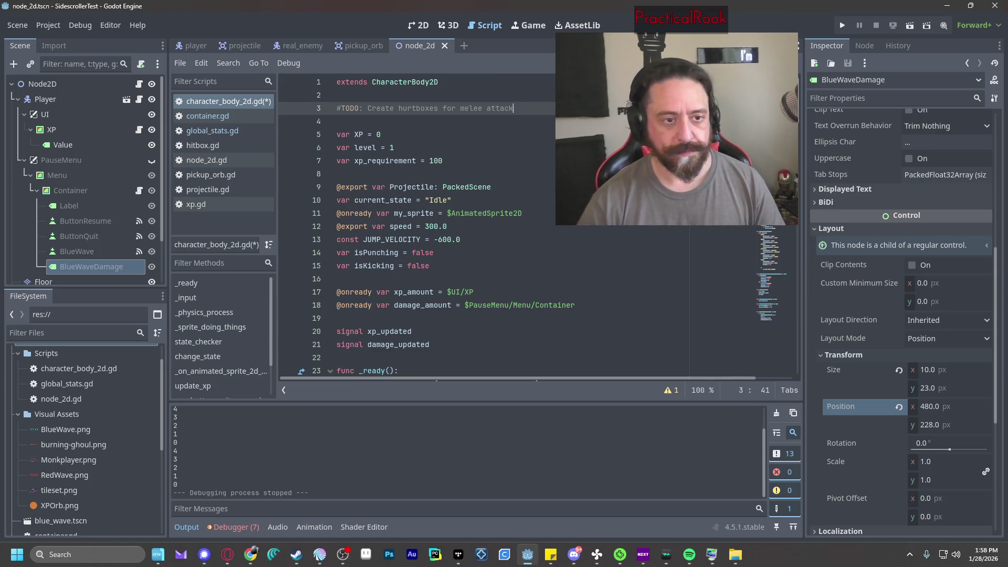
# Add '#TODO: Create ability effects for attacks (knockback etc)' below it and save the script.
pyautogui.press('Return')
pyautogui.write('#TODO:')
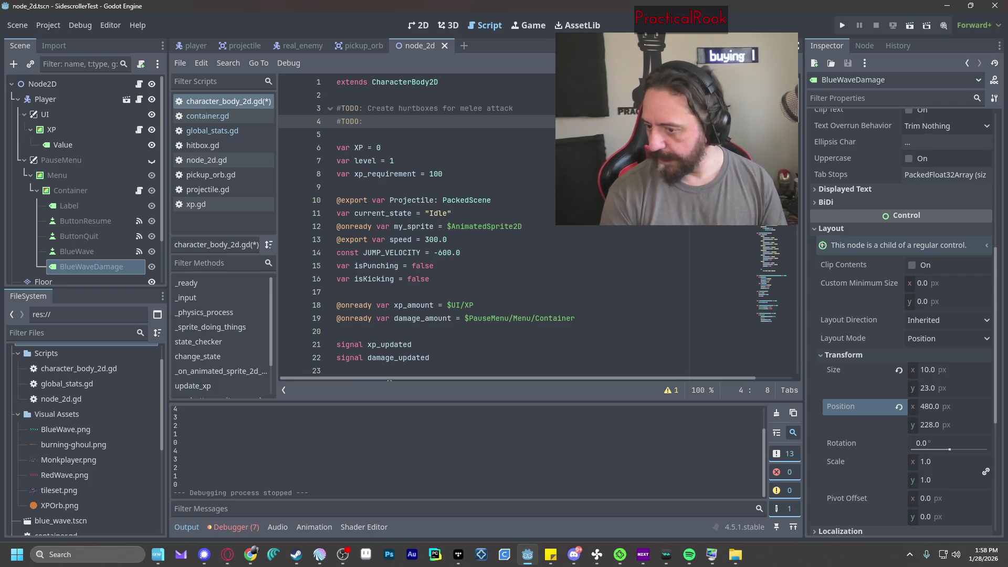
pyautogui.write('Create a')
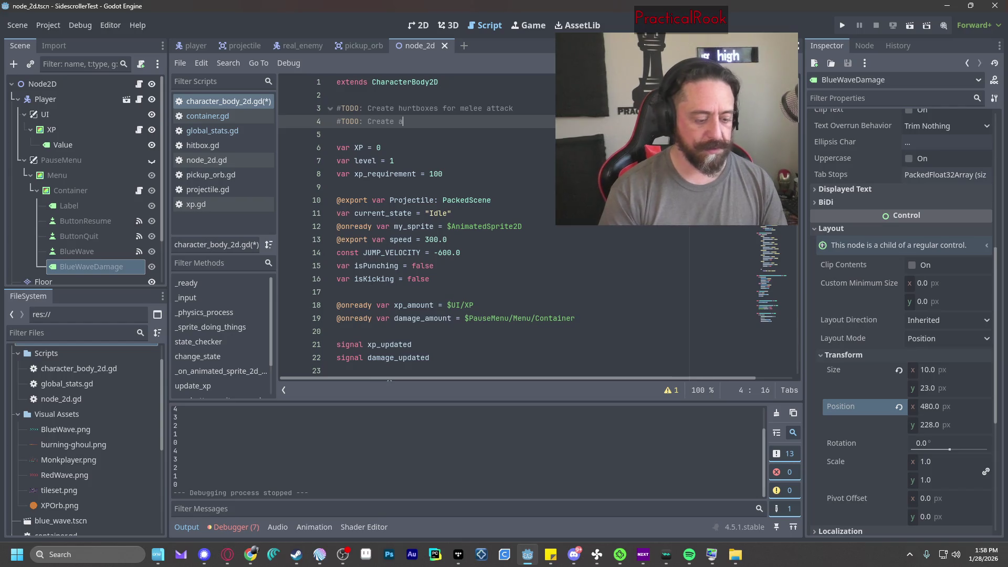
pyautogui.write('bility effects for ')
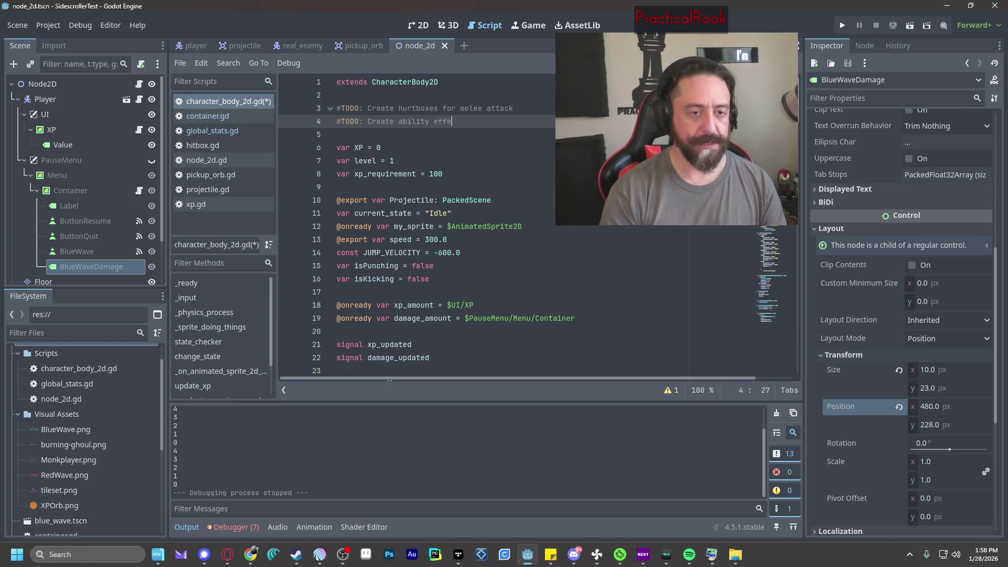
pyautogui.write('at')
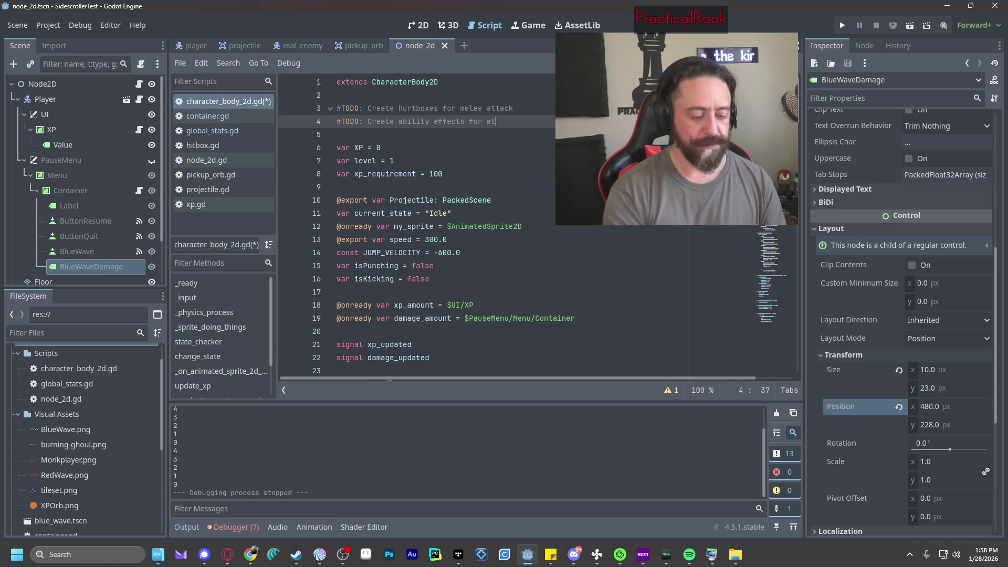
pyautogui.write('tacks (')
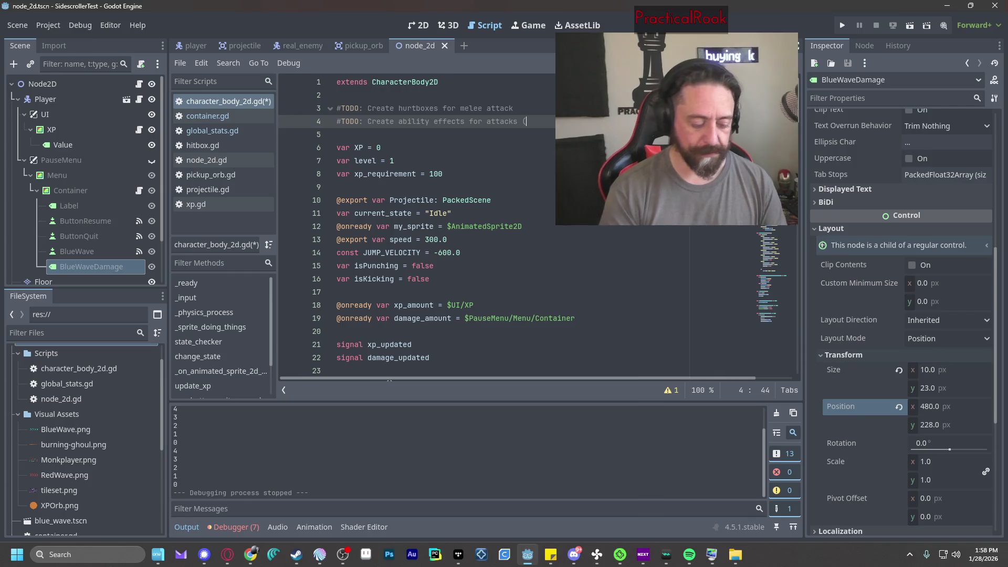
pyautogui.write('knockba')
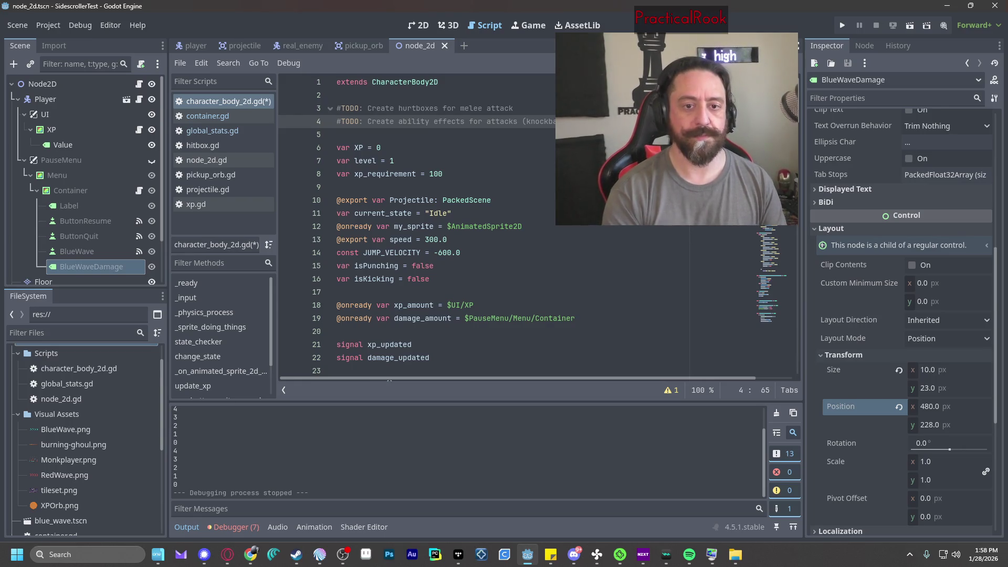
pyautogui.write('etc')
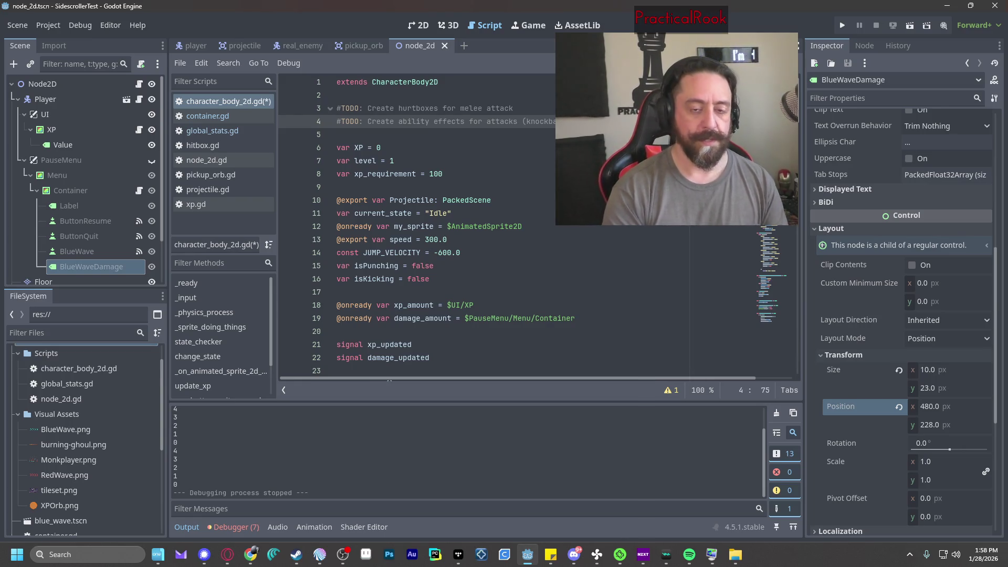
pyautogui.write(')')
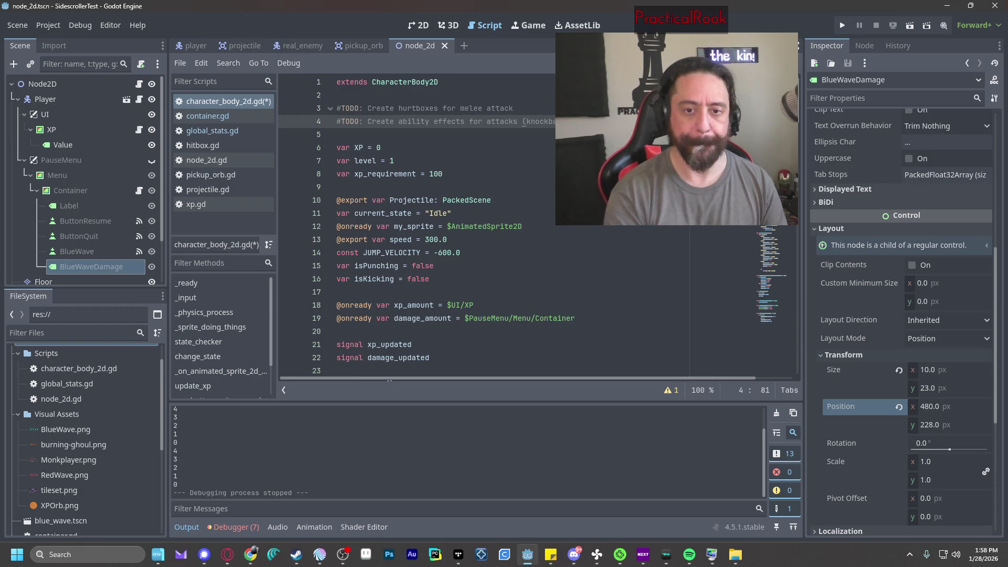
pyautogui.press('Down')
pyautogui.press('Down')
pyautogui.hotkey('ctrl', 's')
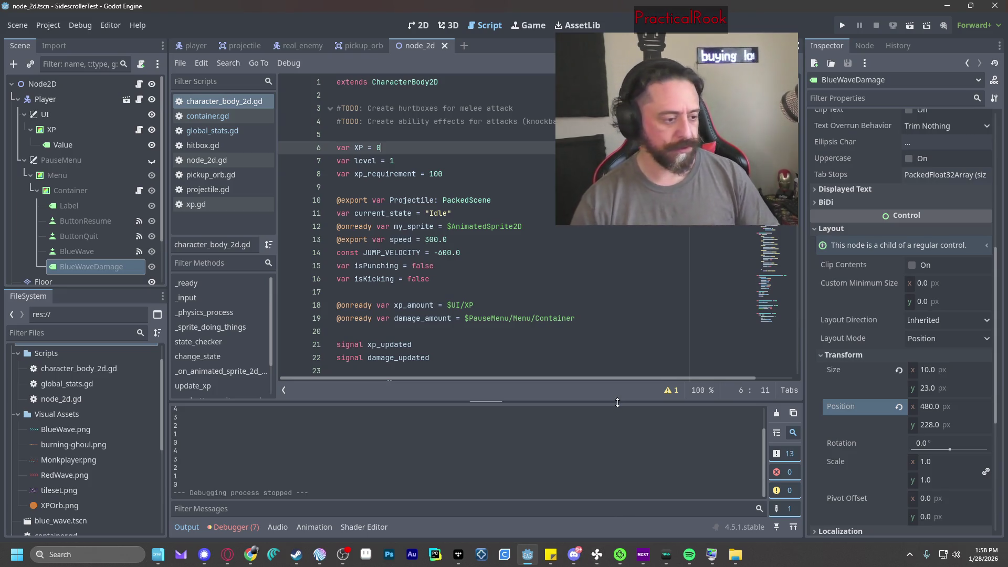
pyautogui.click(690, 554)
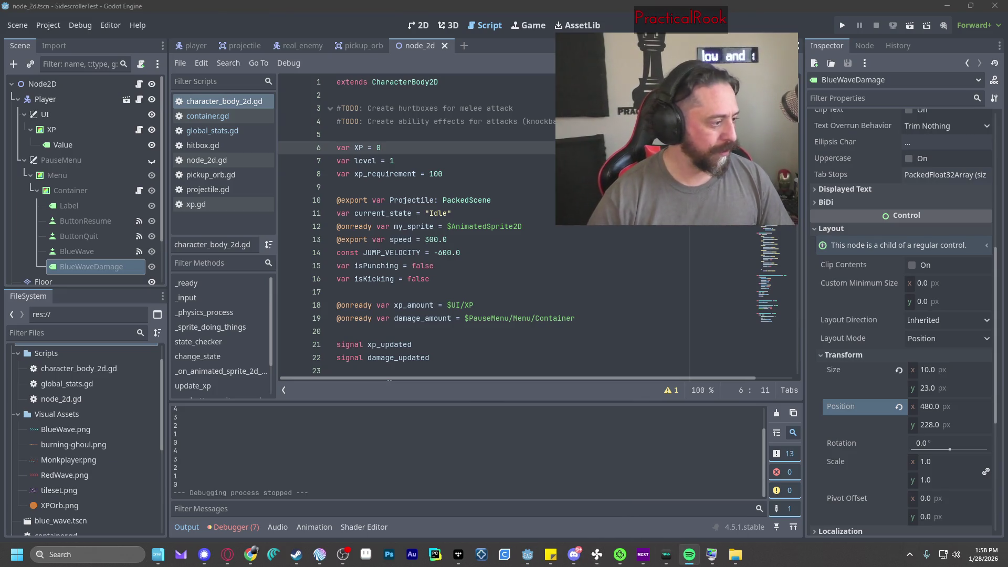